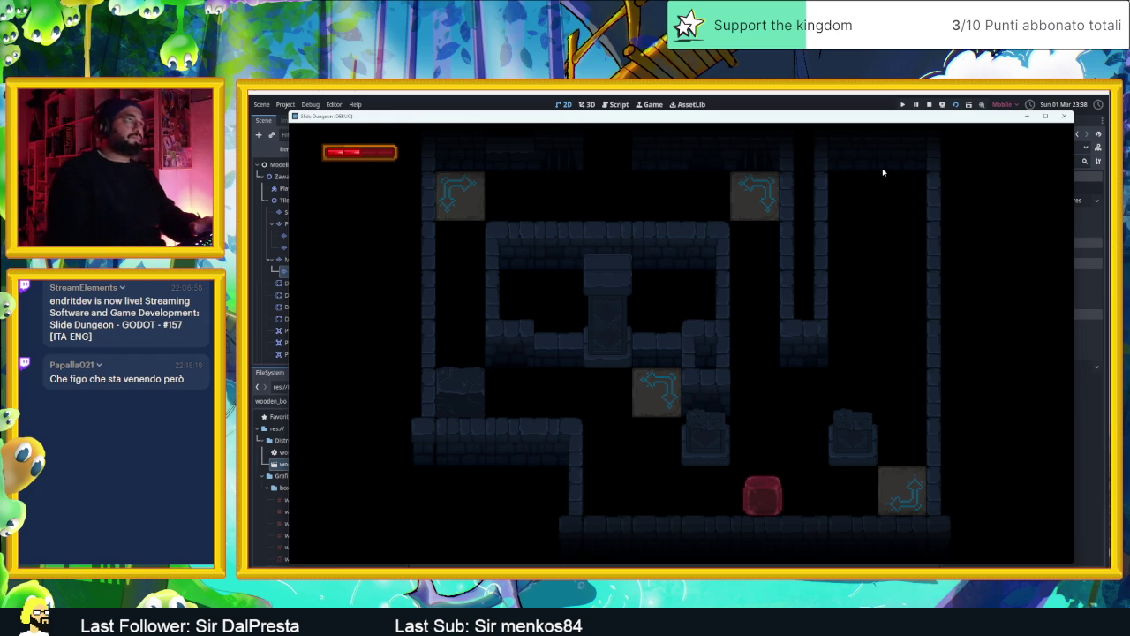
Stop the Slide Dungeon test run and return to the editor
click(929, 104)
Zoom out, save the AreaInizio scene, and run it again for another playtest
scroll(776, 246, down, 3)
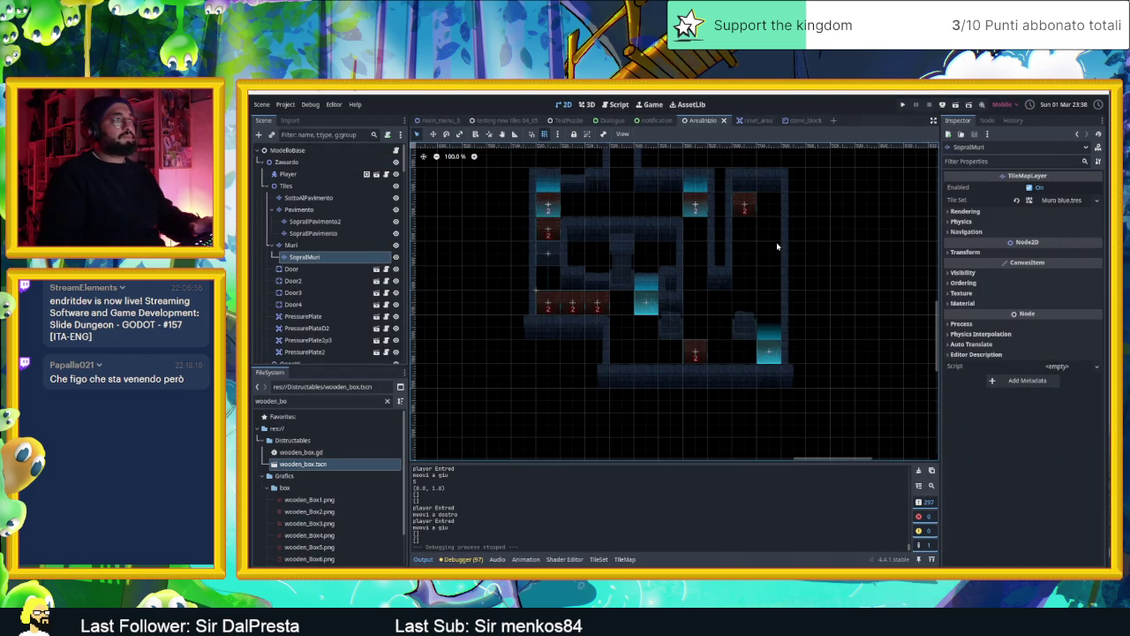
scroll(777, 245, down, 1)
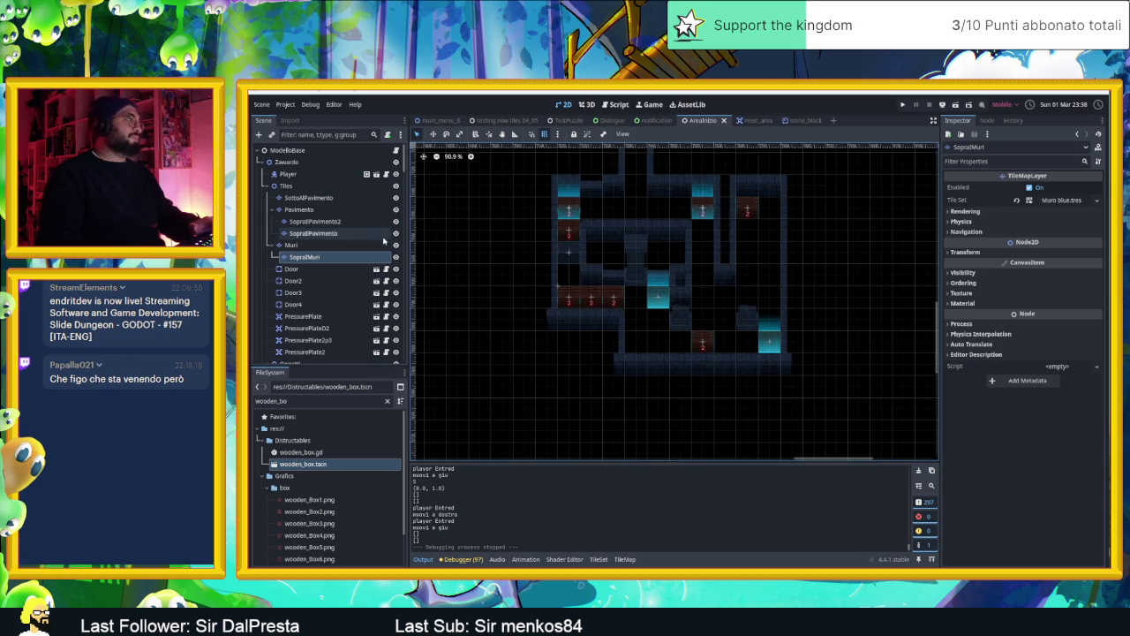
key(ctrl+s)
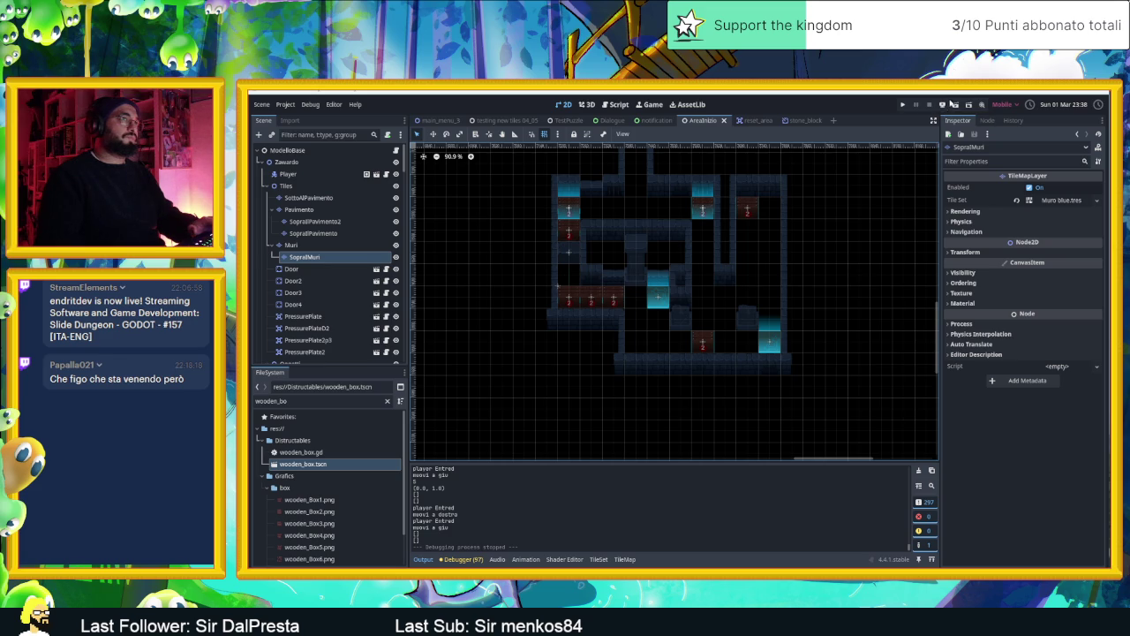
click(955, 107)
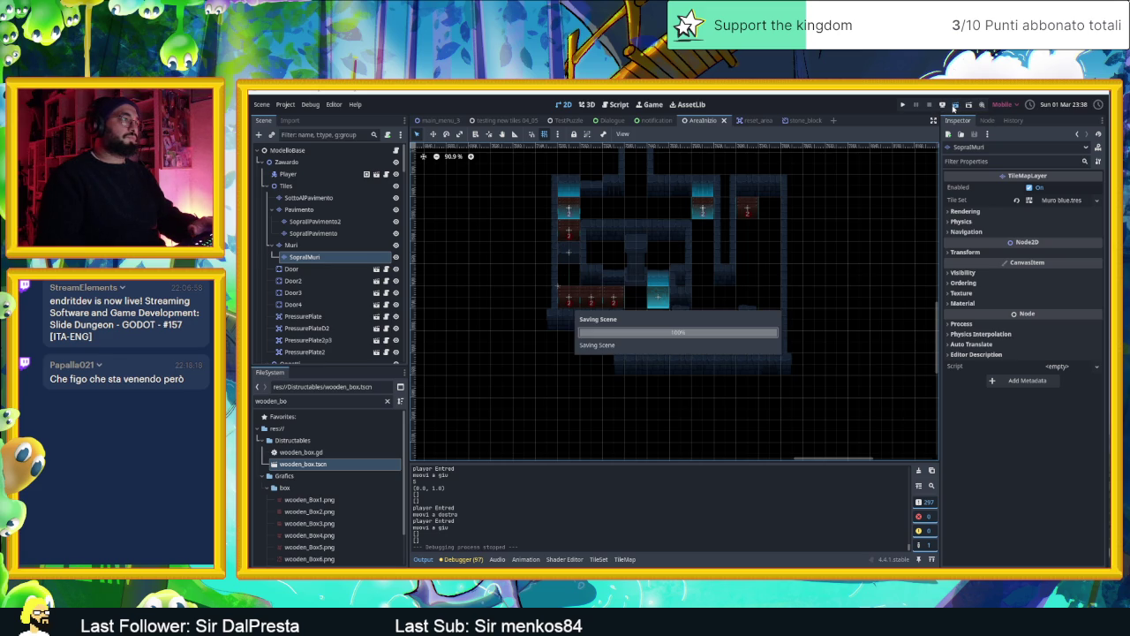
Slide the player around the arrow-tile room and along the top corridor
key(Right)
key(Up)
key(Down)
key(Left)
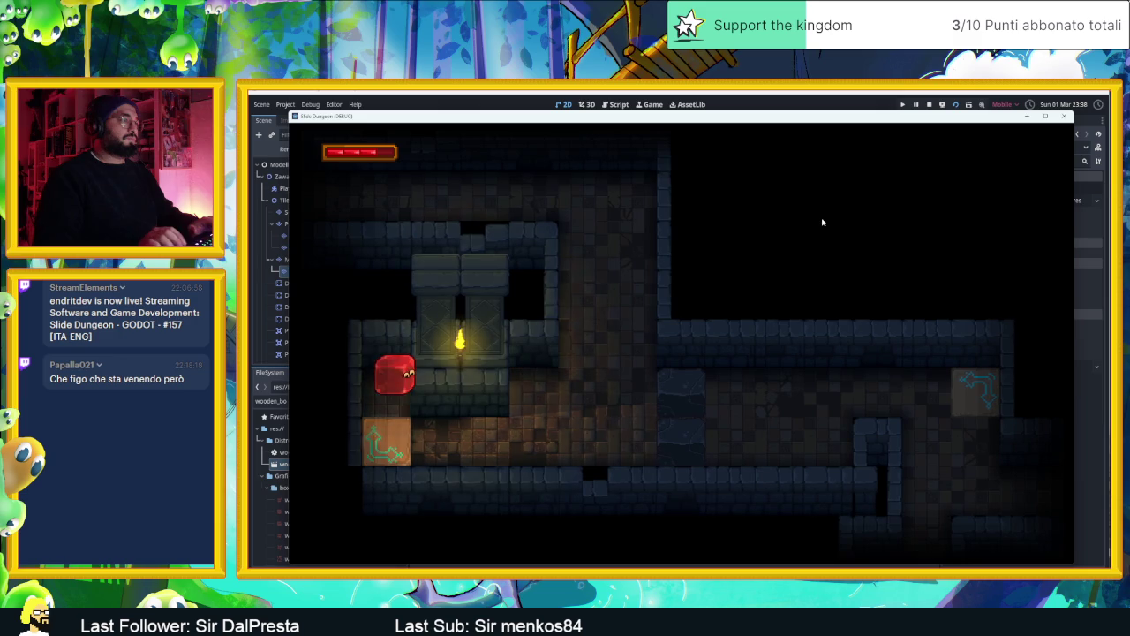
key(Down)
key(Left)
key(Down)
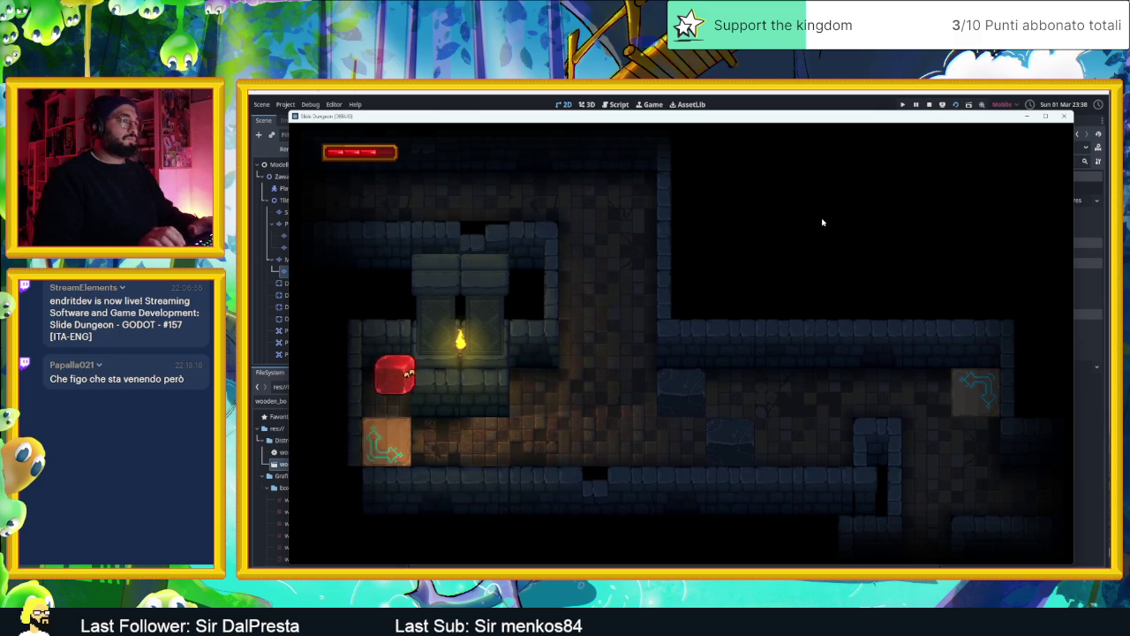
key(Right)
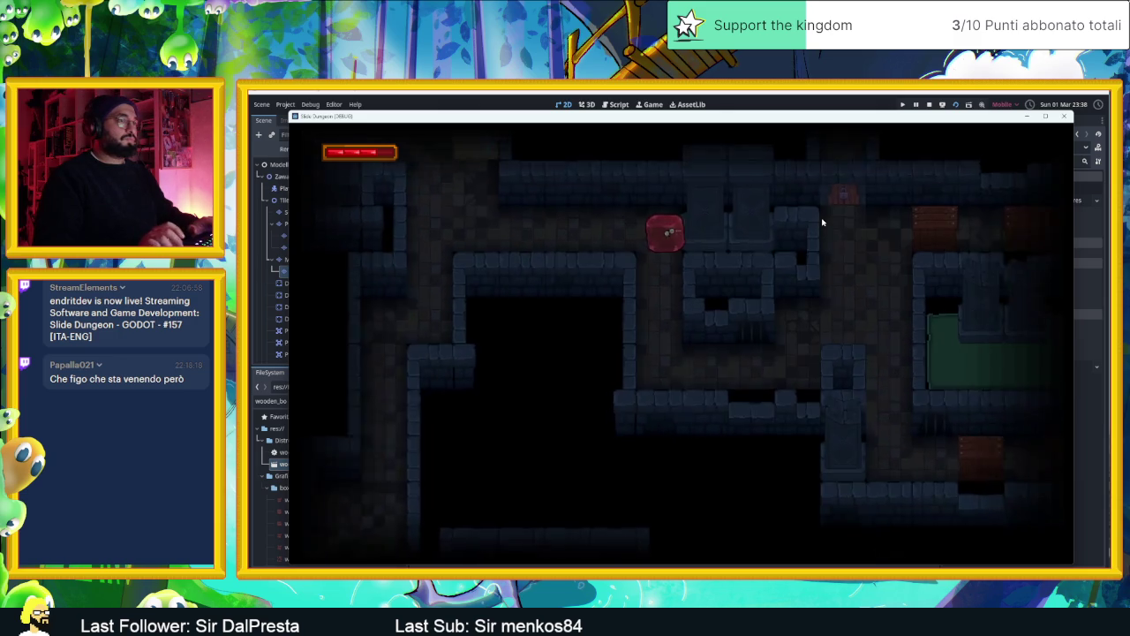
key(Down)
key(Left)
key(Up)
key(Left)
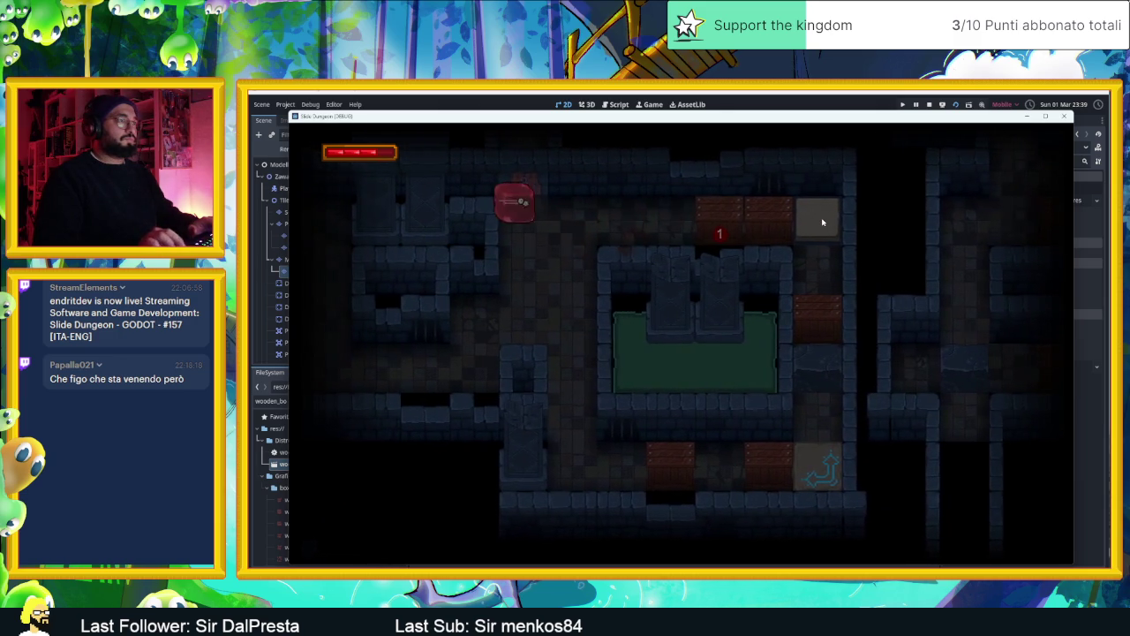
key(Right)
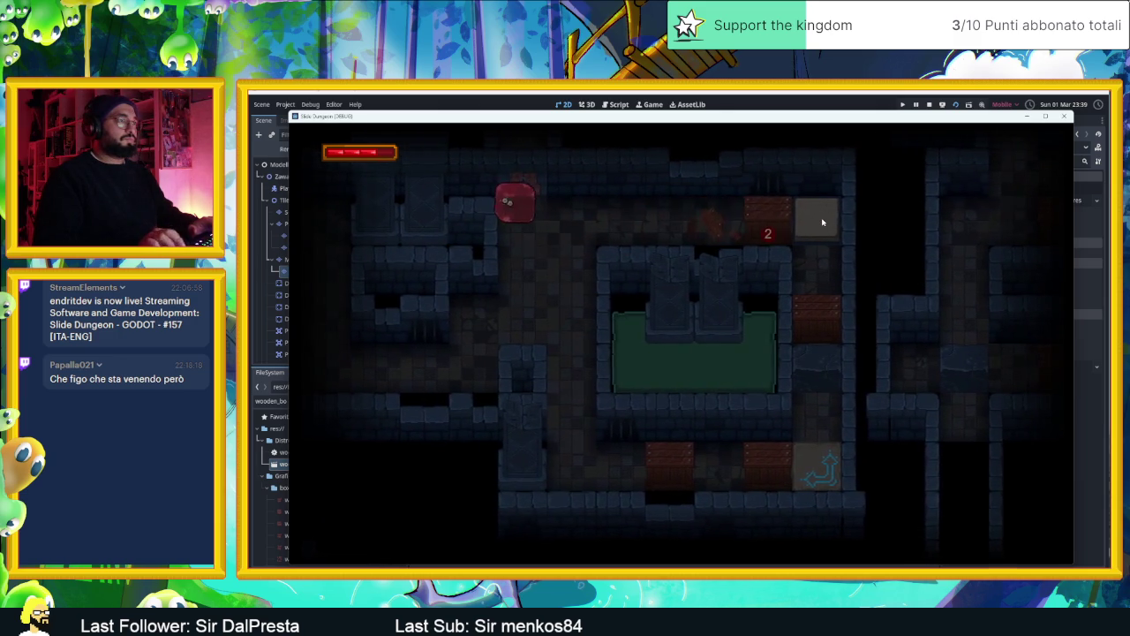
key(Down)
Ram the damaged crate until it breaks, then ride the bottom corridor's arrow tiles
key(Up)
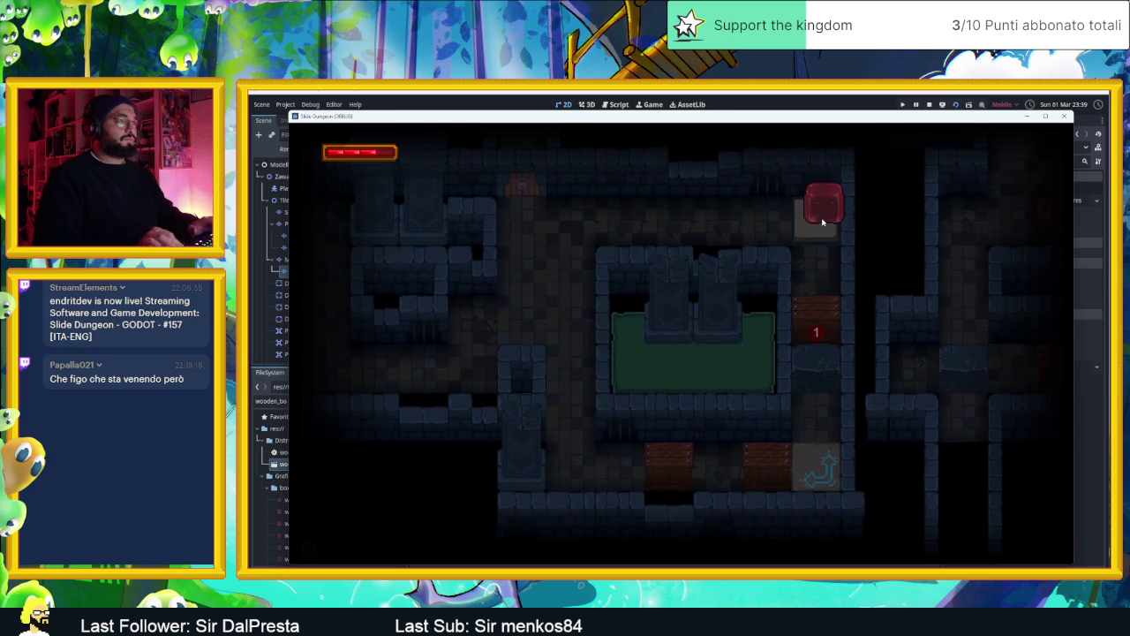
key(Down)
key(Down)
key(Right)
key(Down)
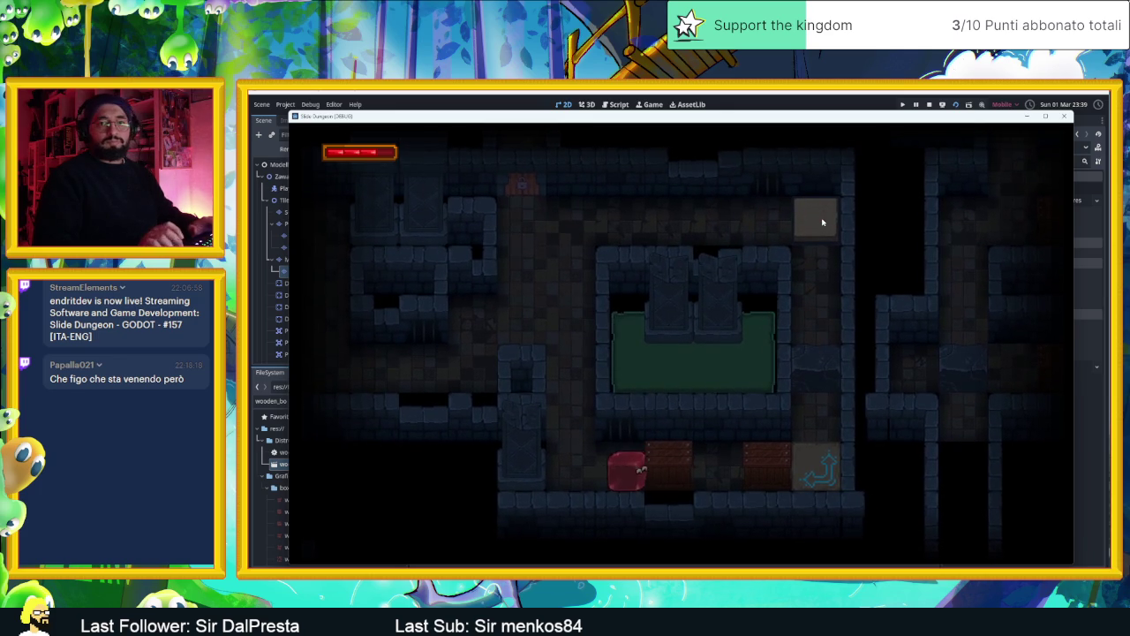
key(Left)
key(Right)
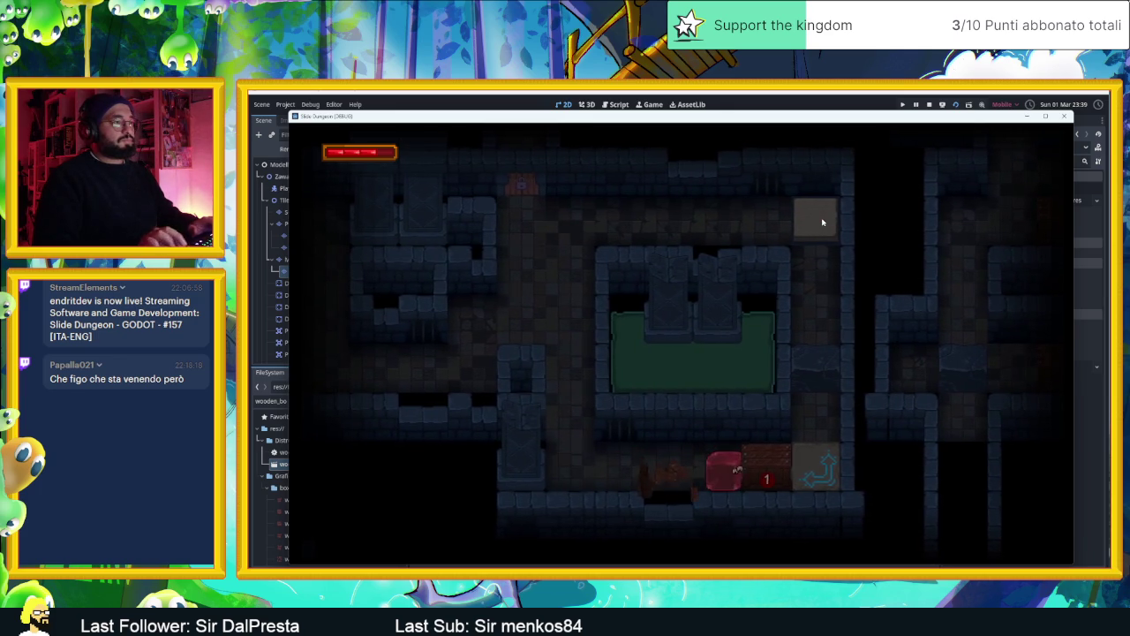
key(Right)
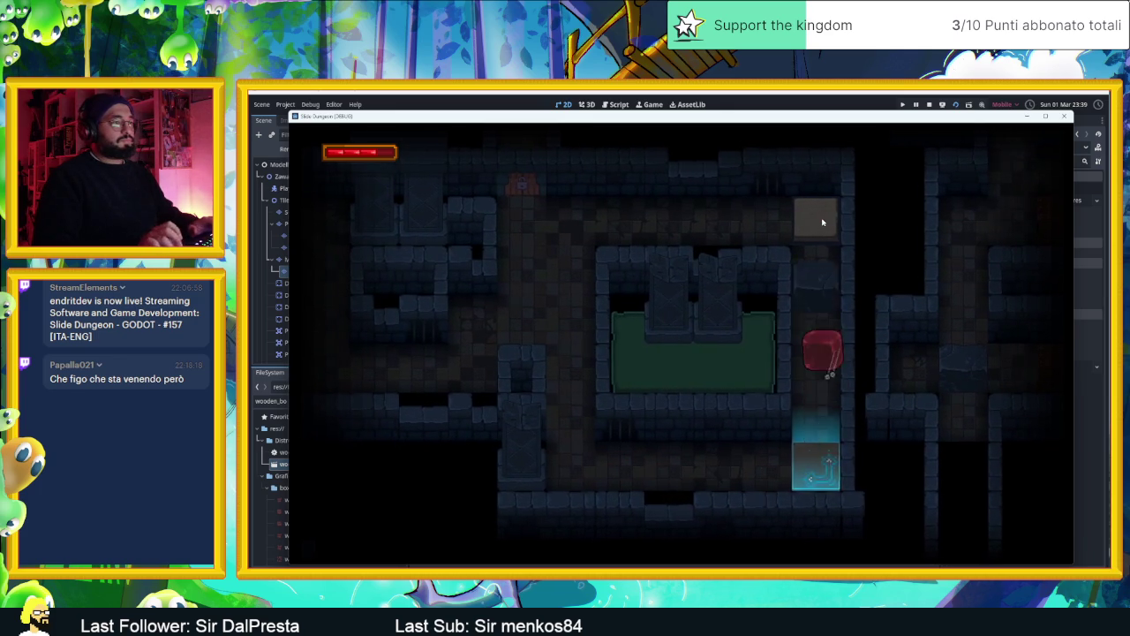
key(Down)
key(Right)
key(Down)
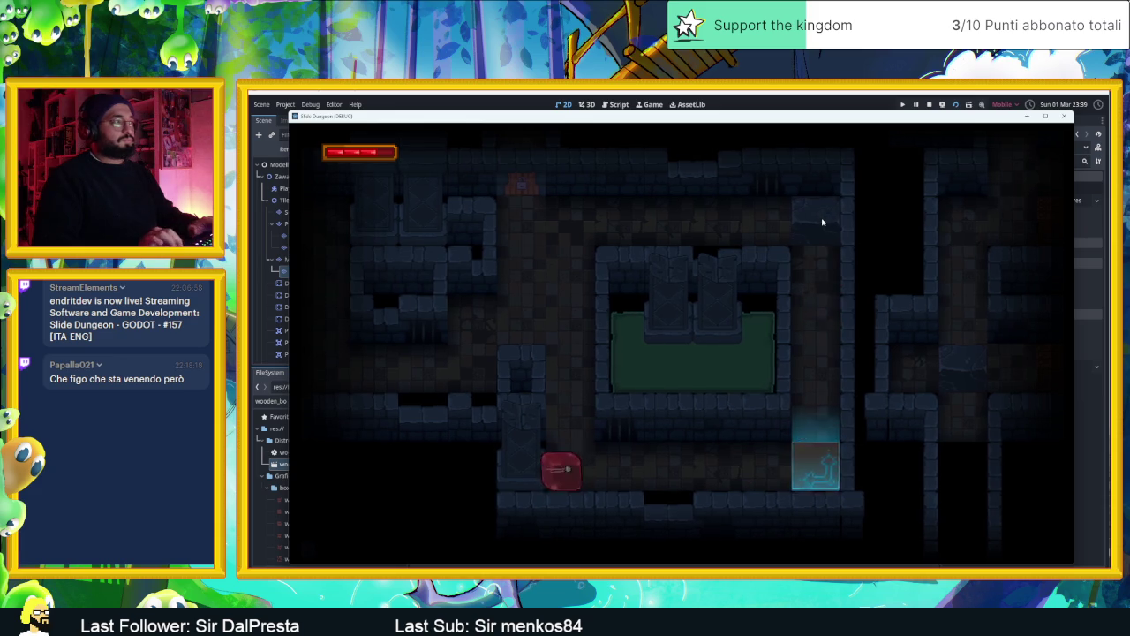
Enter the next room and slide back and forth to break its crates
key(Down)
key(Up)
key(Right)
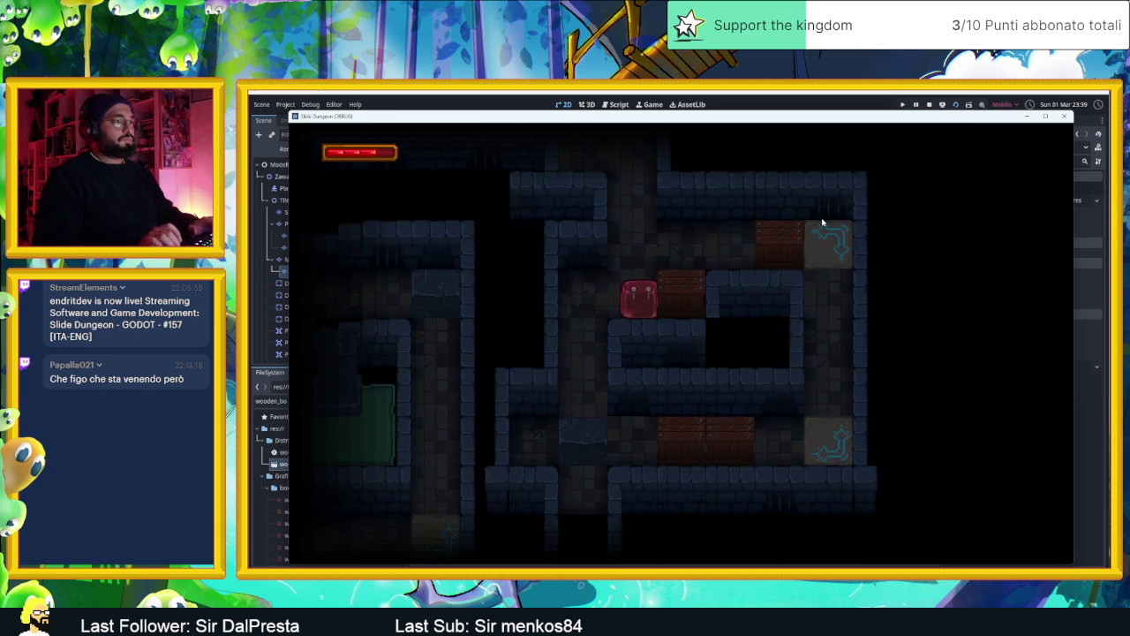
key(Left)
key(Right)
key(Up)
key(Right)
key(Left)
key(Right)
key(Left)
key(Right)
key(Right)
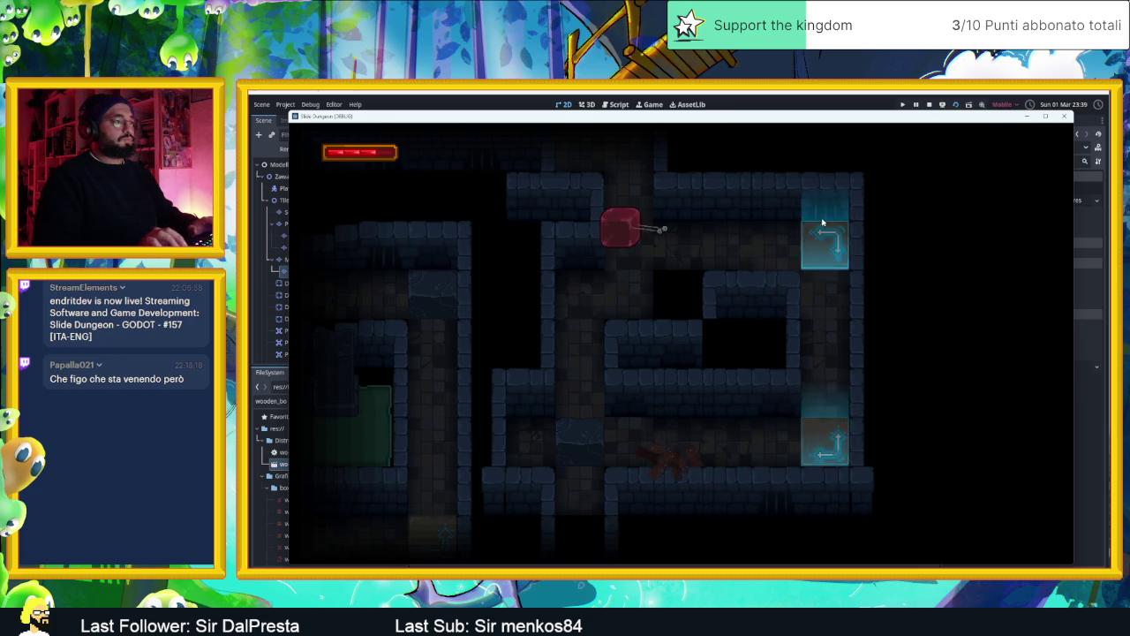
key(Right)
Move into the next layout and break the left, top and remaining crates
key(Left)
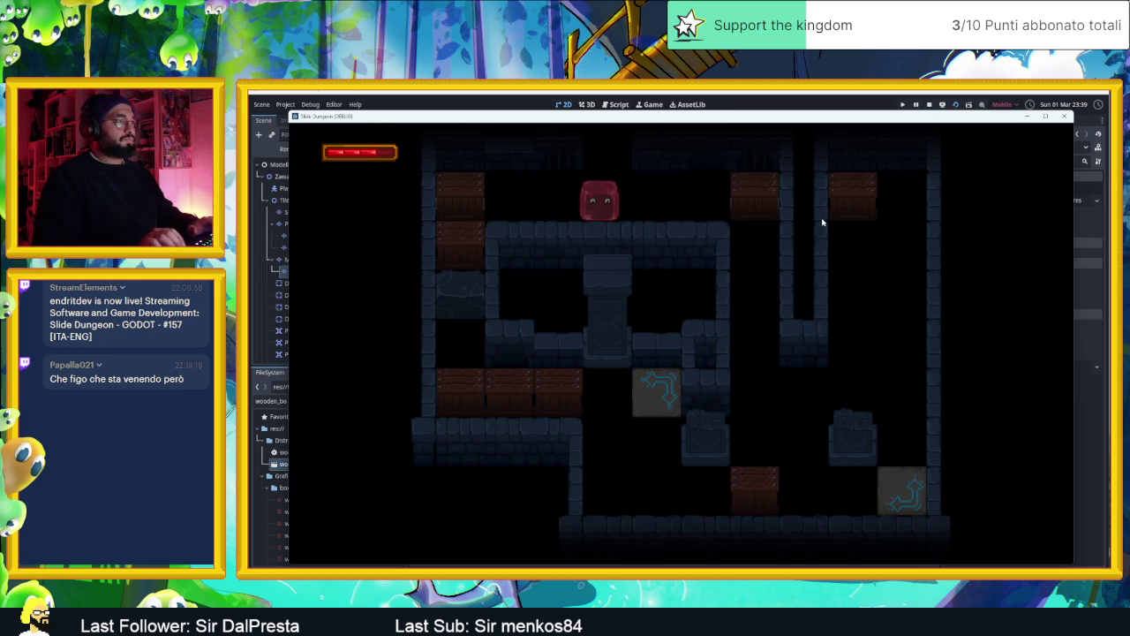
key(Left)
key(Right)
key(Left)
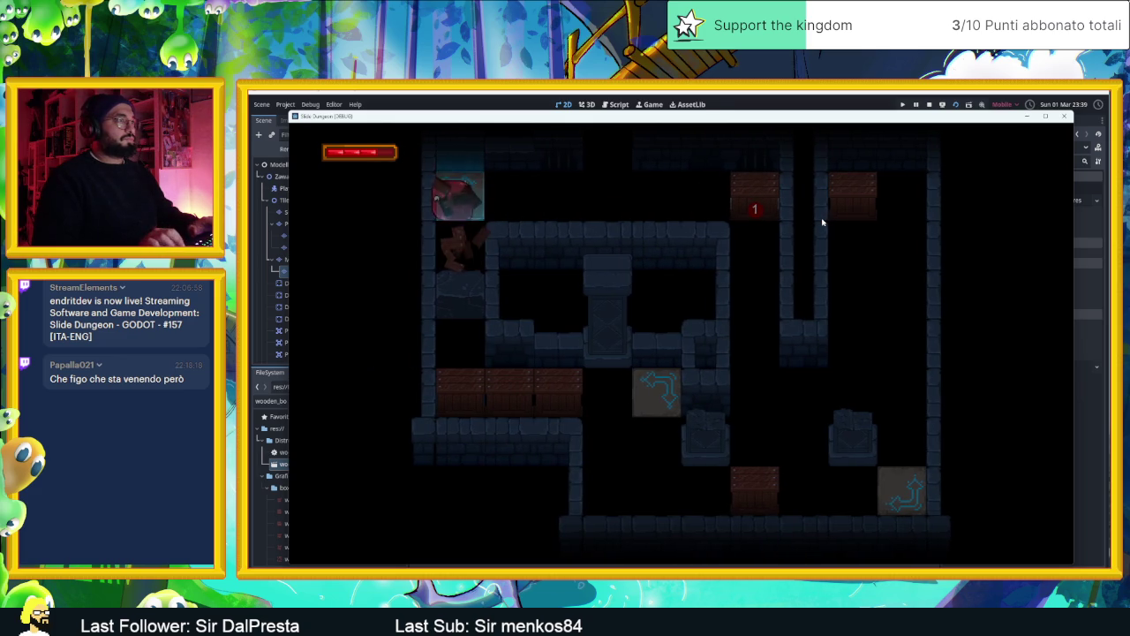
key(Up)
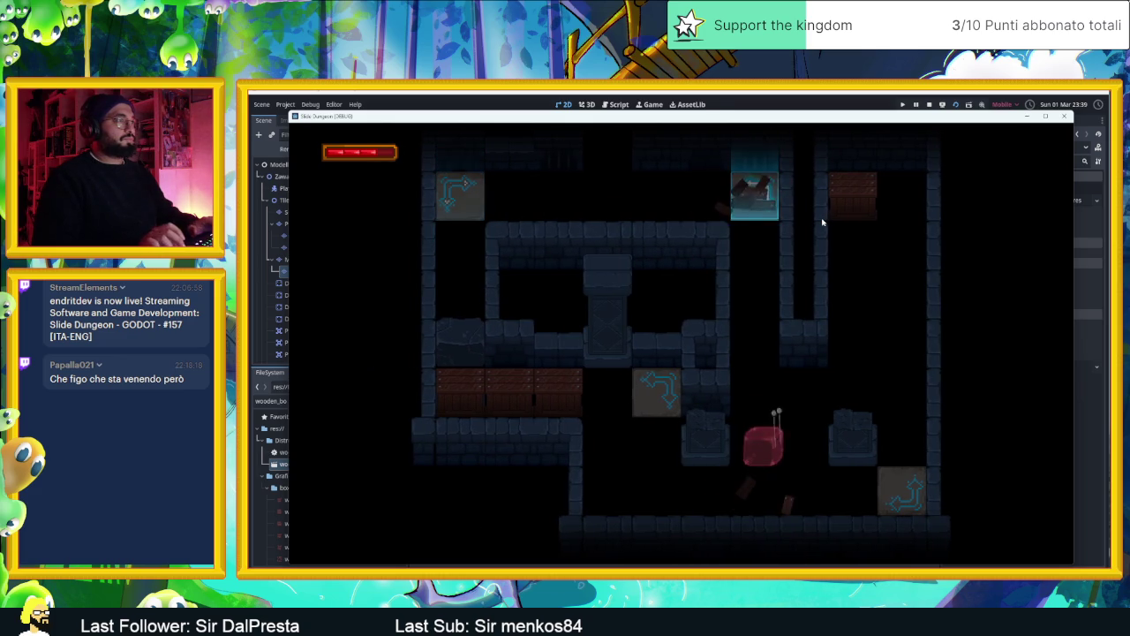
key(Down)
key(Left)
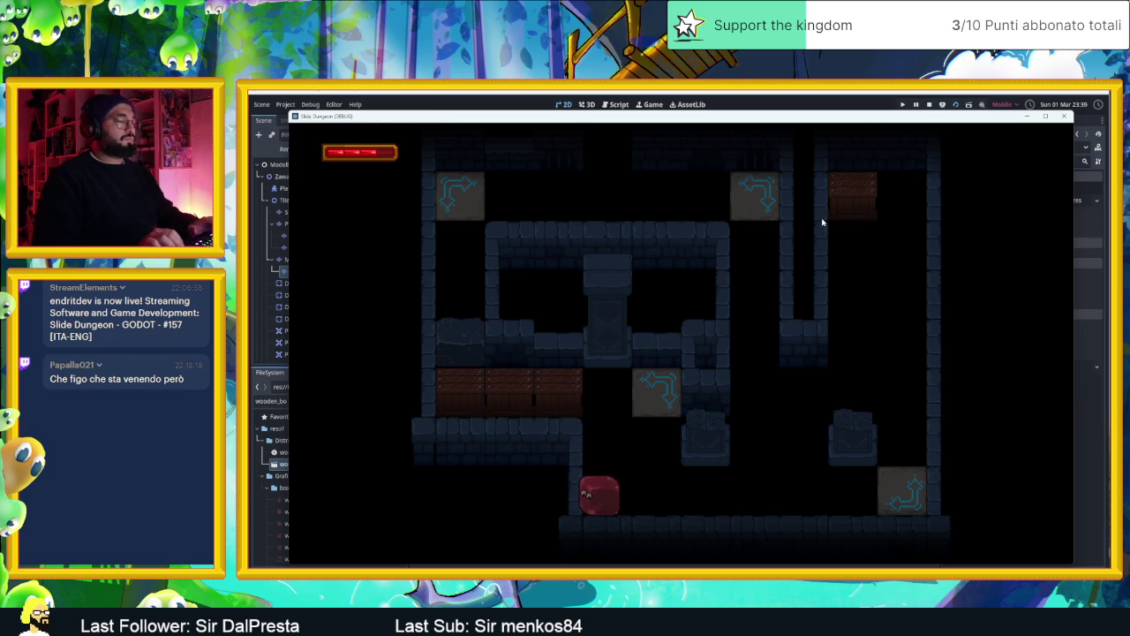
key(Up)
key(Right)
key(Up)
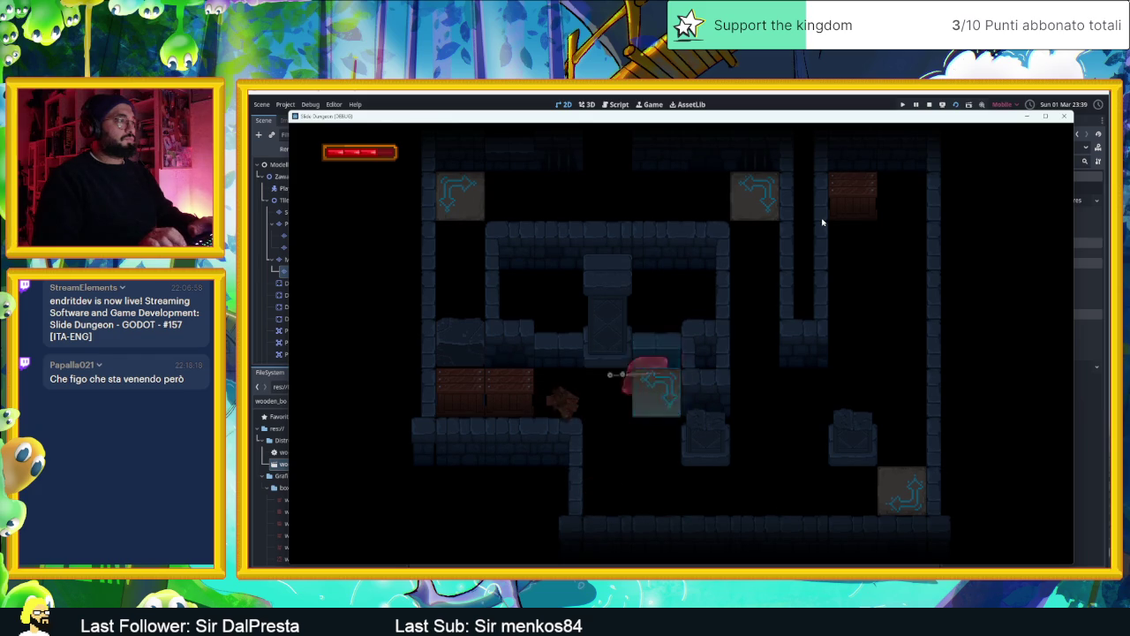
key(Left)
key(Left)
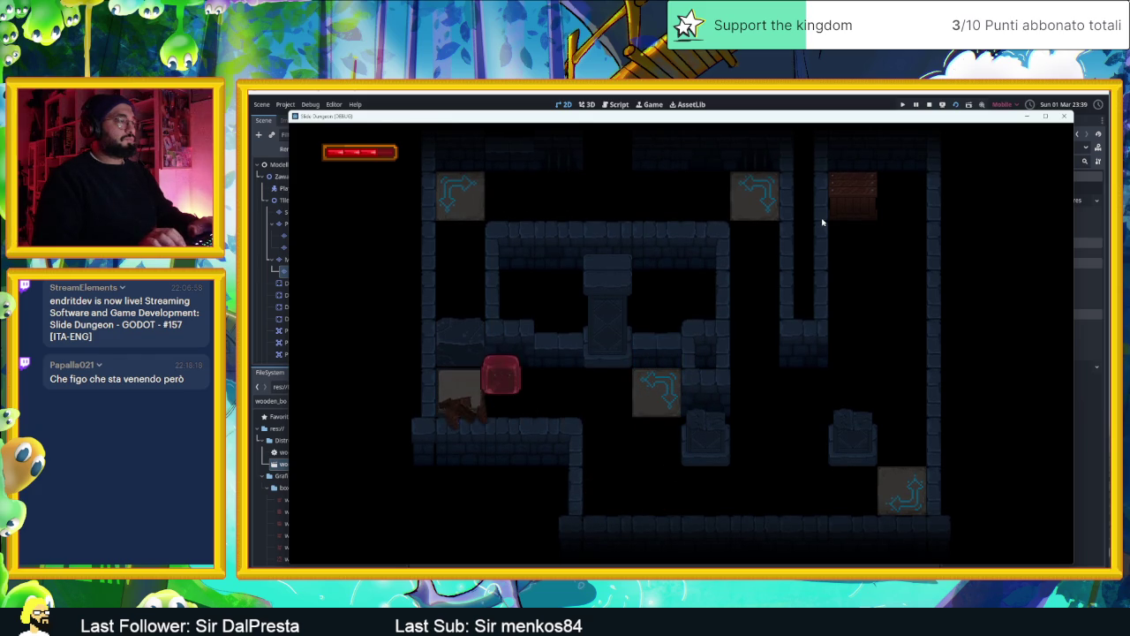
key(Left)
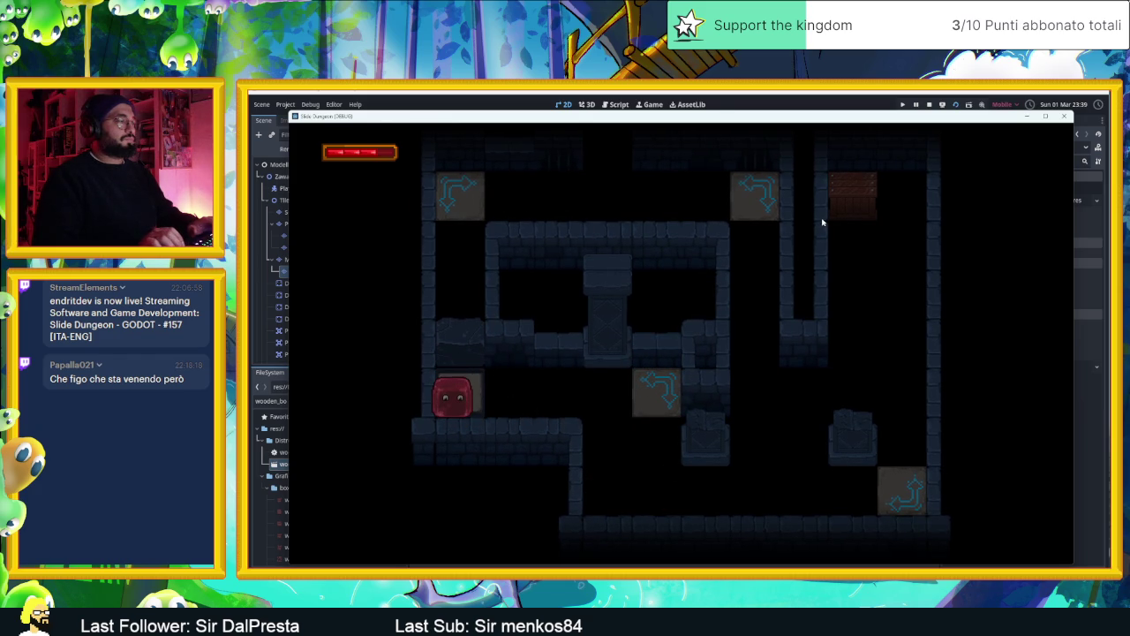
Ride the blue arrow tiles to break the chests, ending beside the left stone block
key(Right)
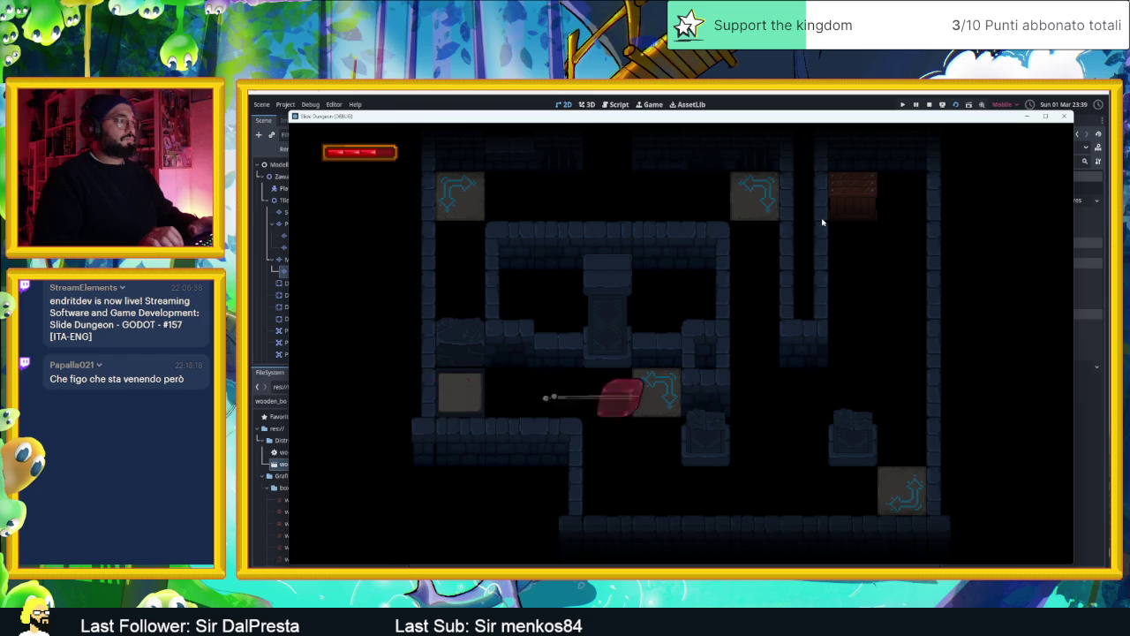
key(Up)
key(Right)
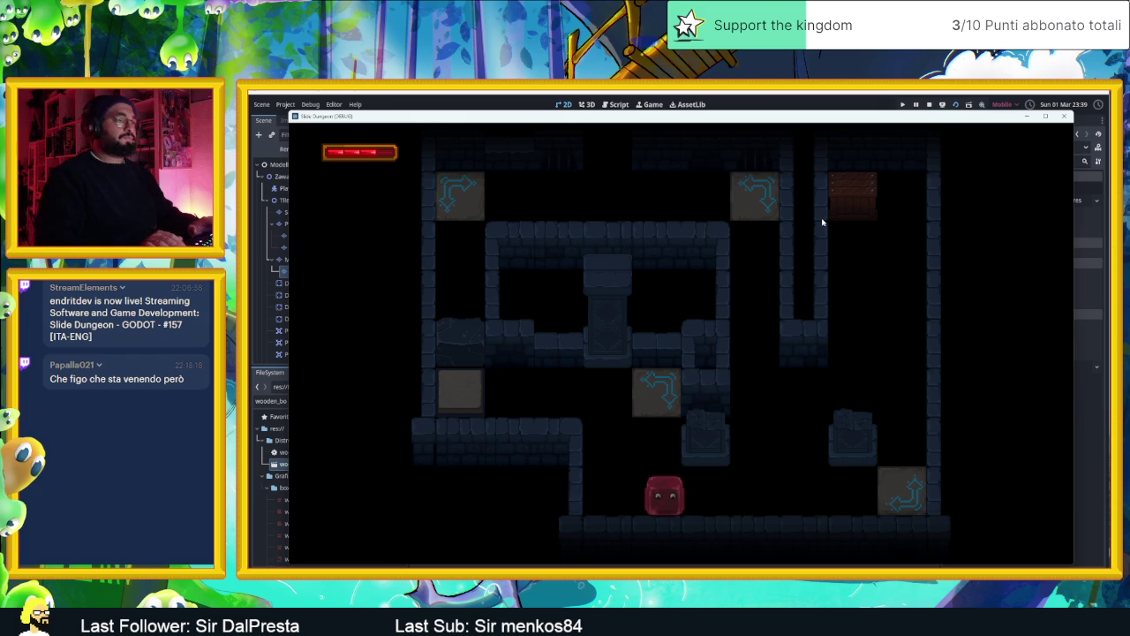
key(Right)
key(Left)
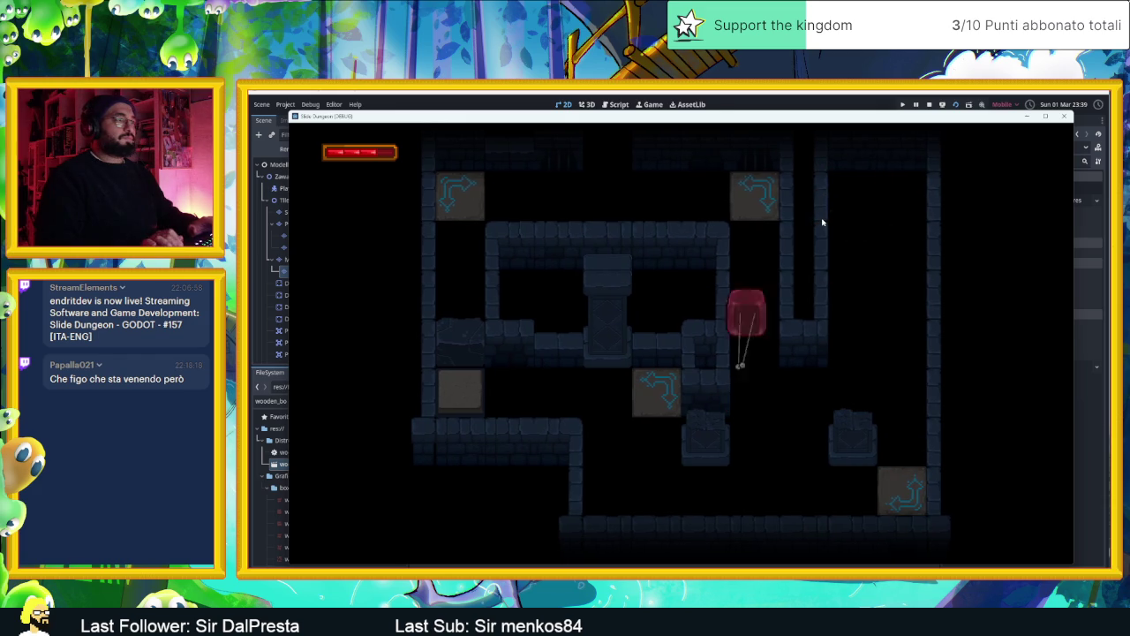
key(Left)
key(Up)
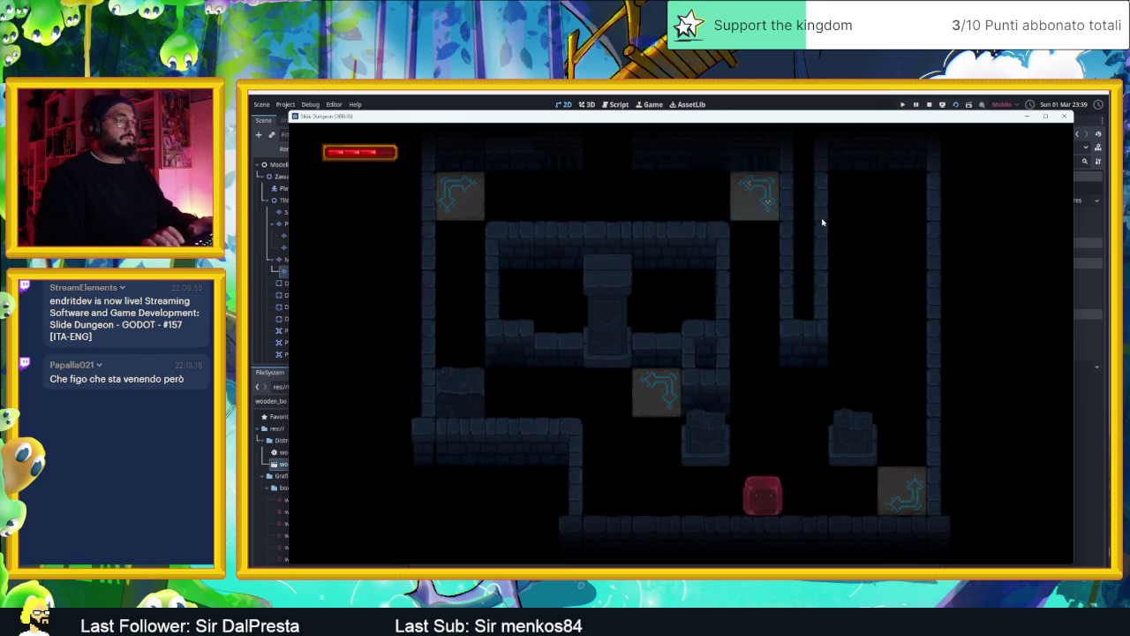
key(Left)
key(Up)
key(Left)
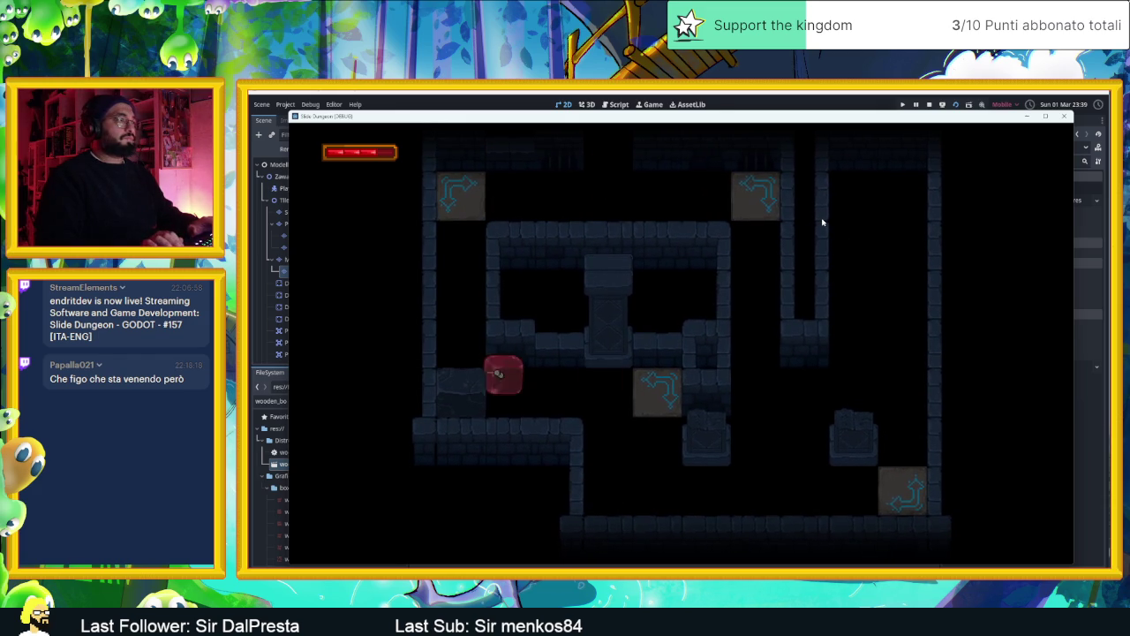
Stop the game and select the Muri wall tile layer for editing
click(929, 104)
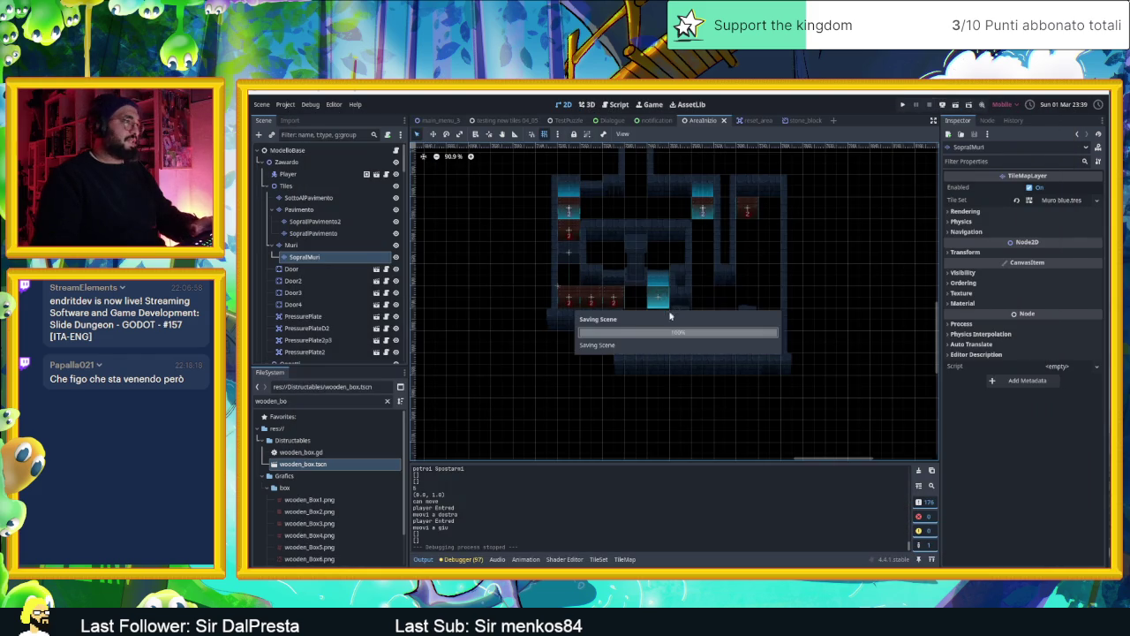
scroll(604, 344, up, 3)
scroll(604, 343, up, 2)
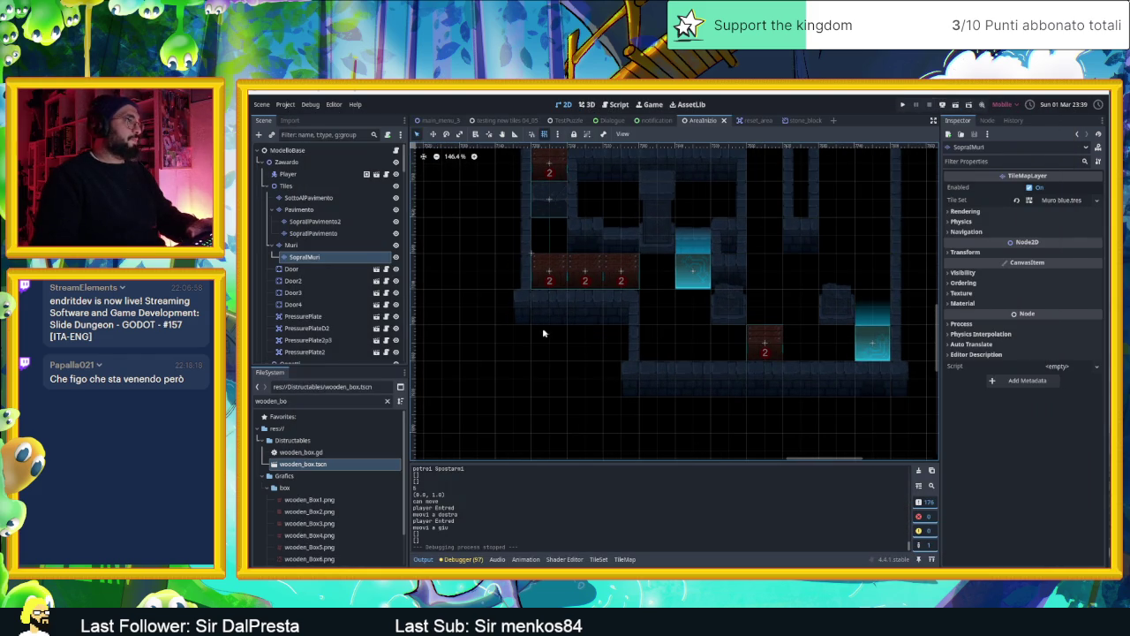
click(295, 247)
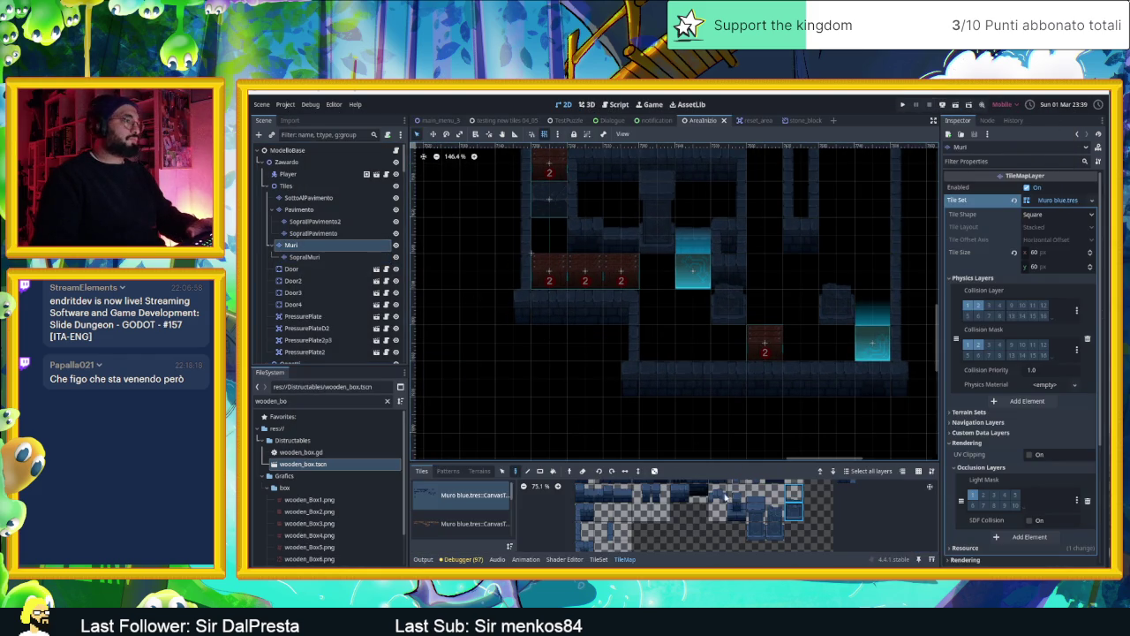
scroll(703, 521, up, 1)
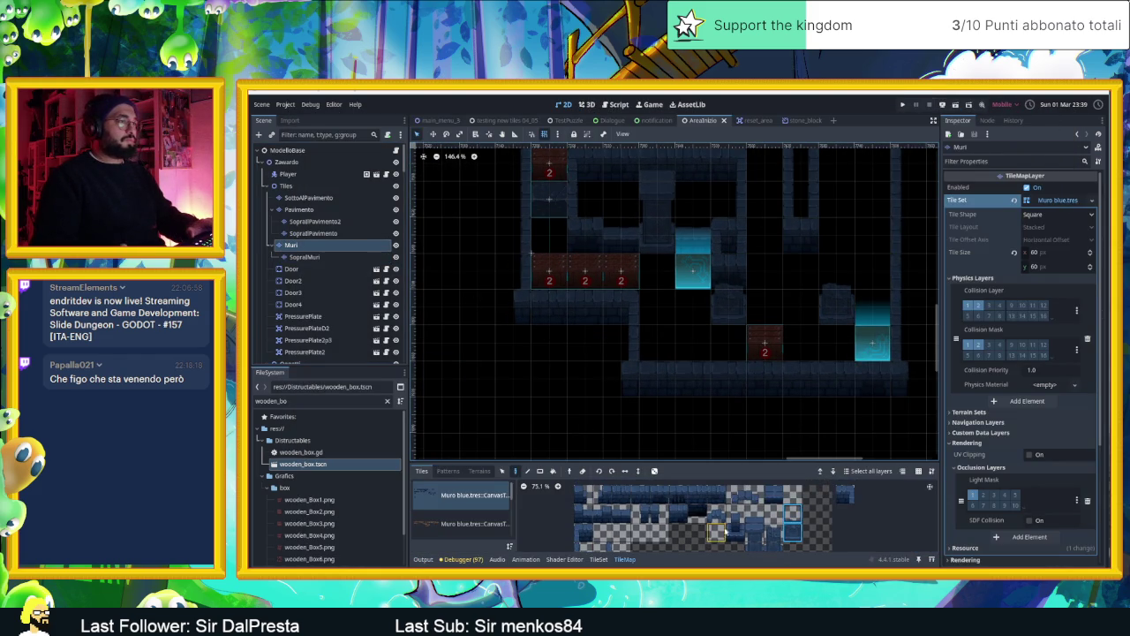
Paint two-tile-tall pillar pieces, extending the pillar down to join the wall row
click(841, 497)
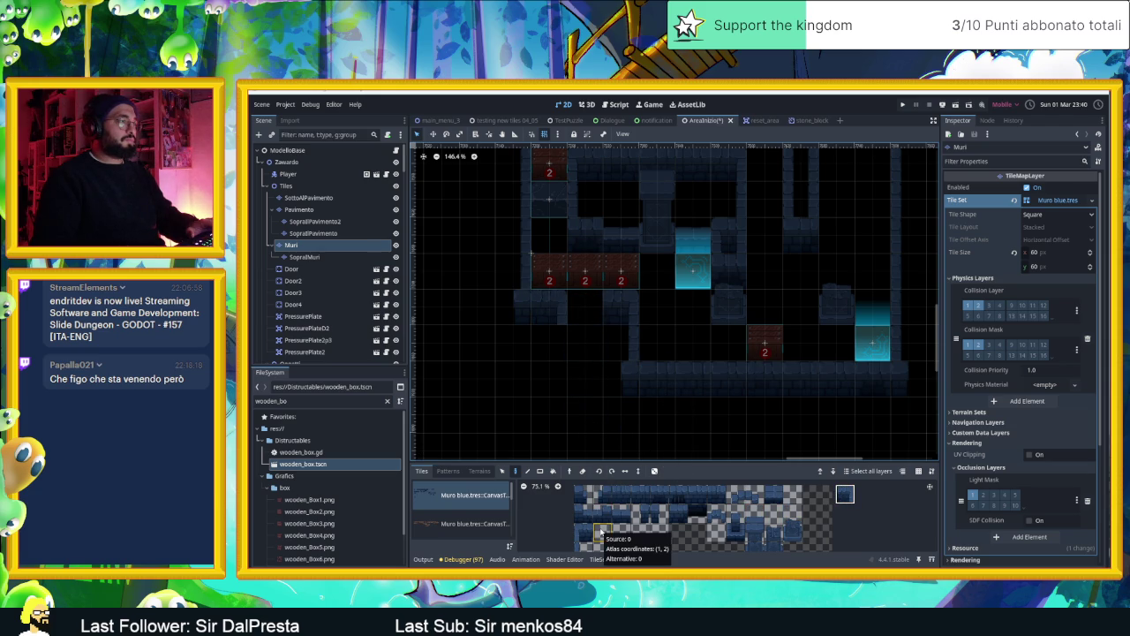
drag(657, 533, 672, 500)
drag(601, 536, 597, 521)
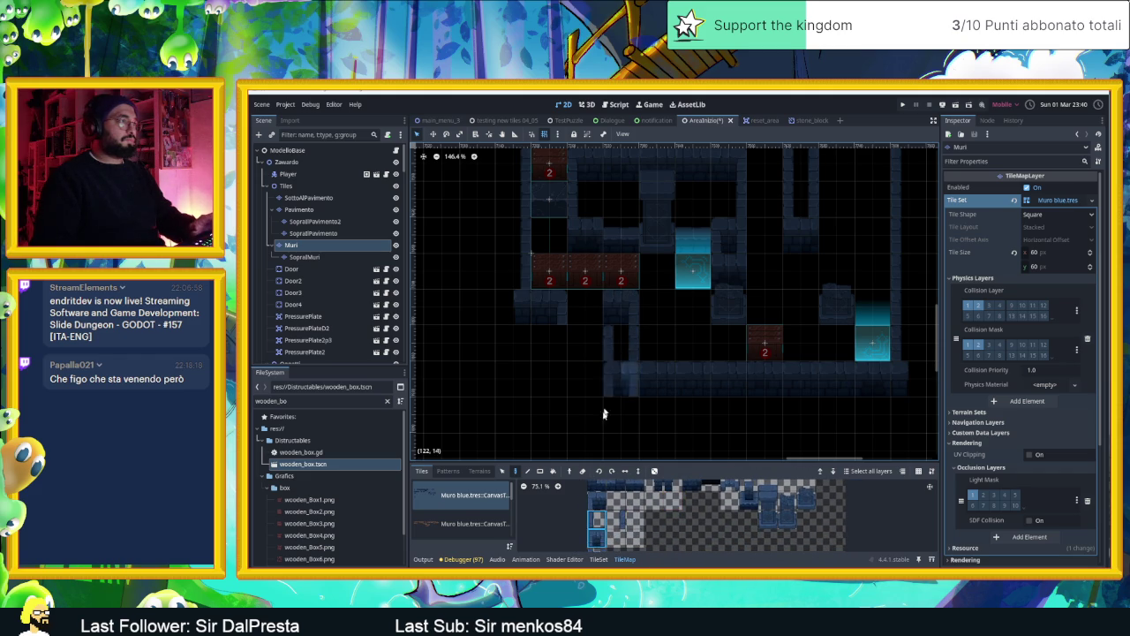
click(621, 308)
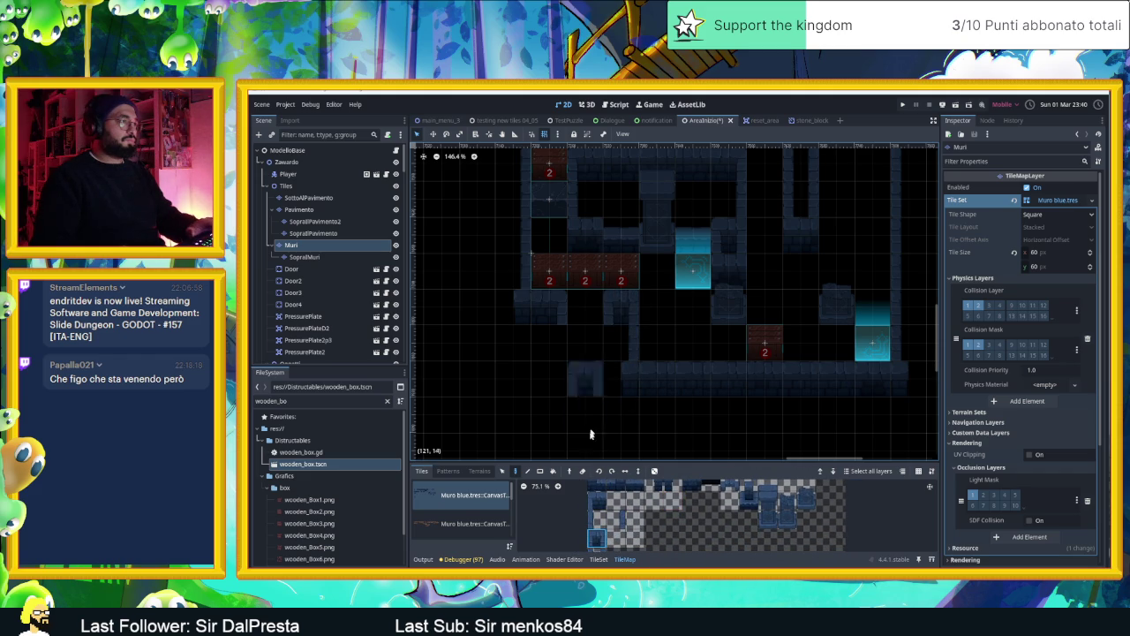
scroll(631, 530, down, 2)
click(604, 528)
click(622, 309)
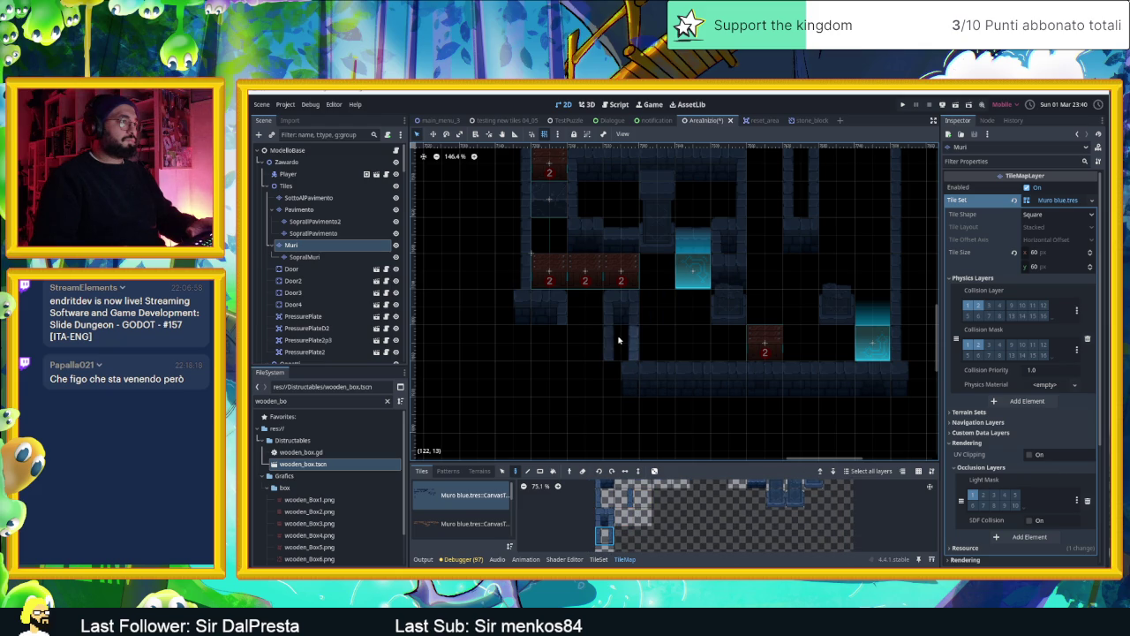
click(620, 381)
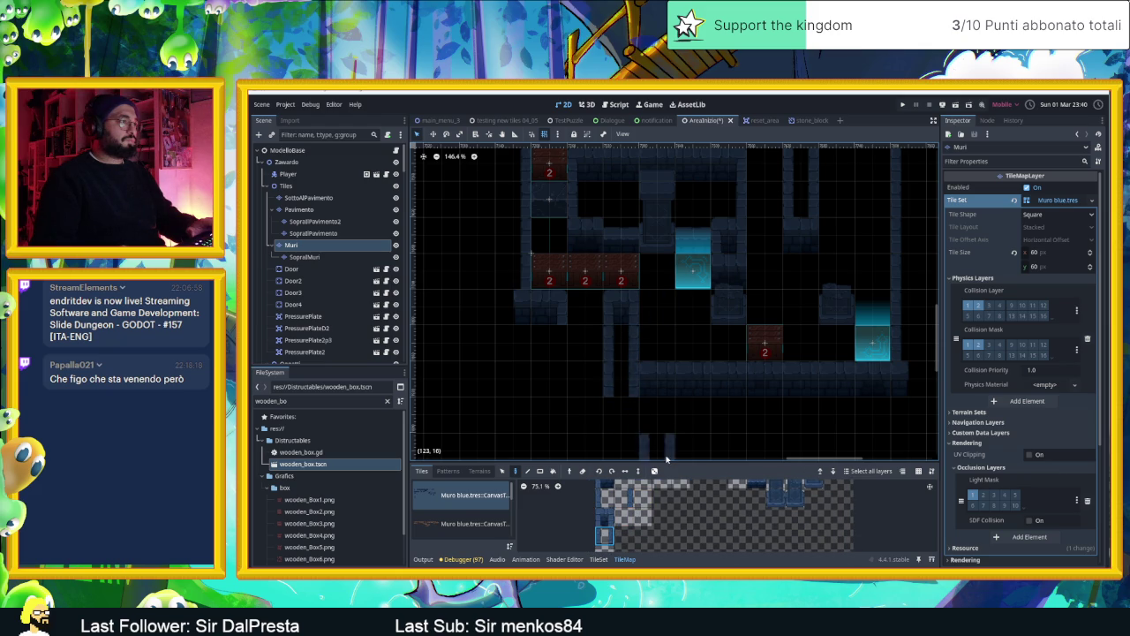
Switch to another wall tile and continue the wall column further down
scroll(677, 444, down, 2)
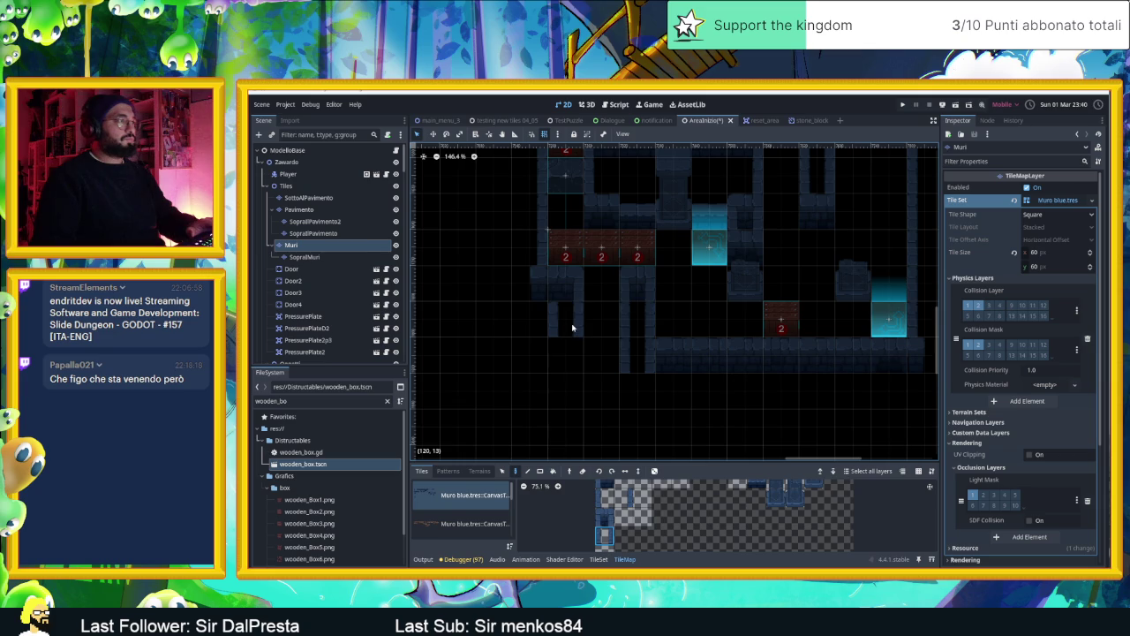
click(622, 514)
click(623, 498)
drag(570, 371, 580, 392)
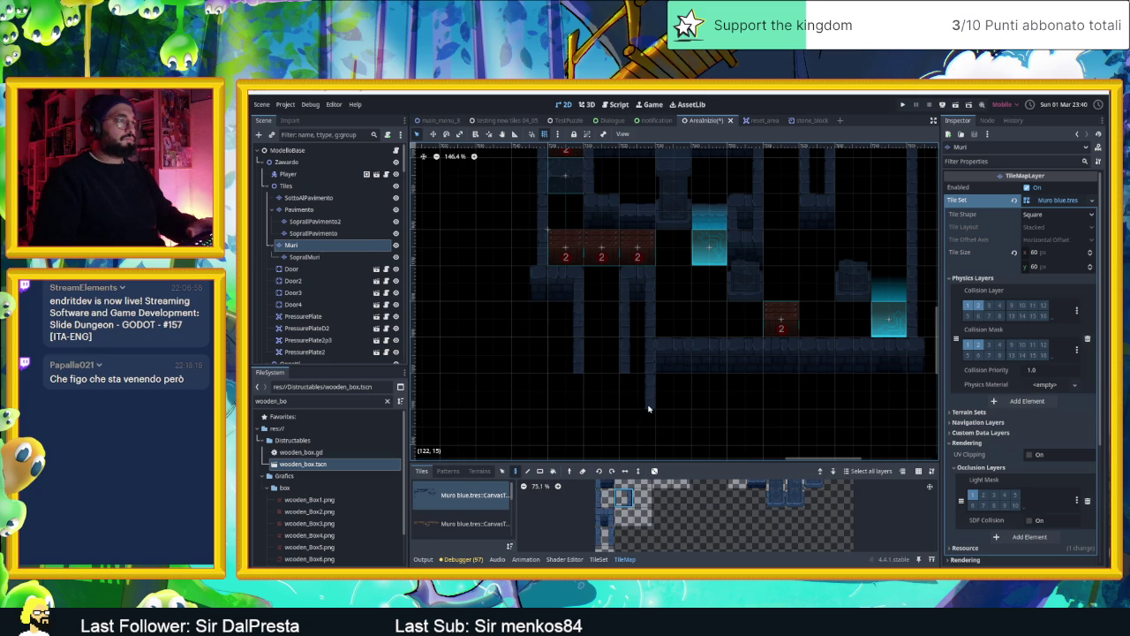
scroll(645, 517, up, 3)
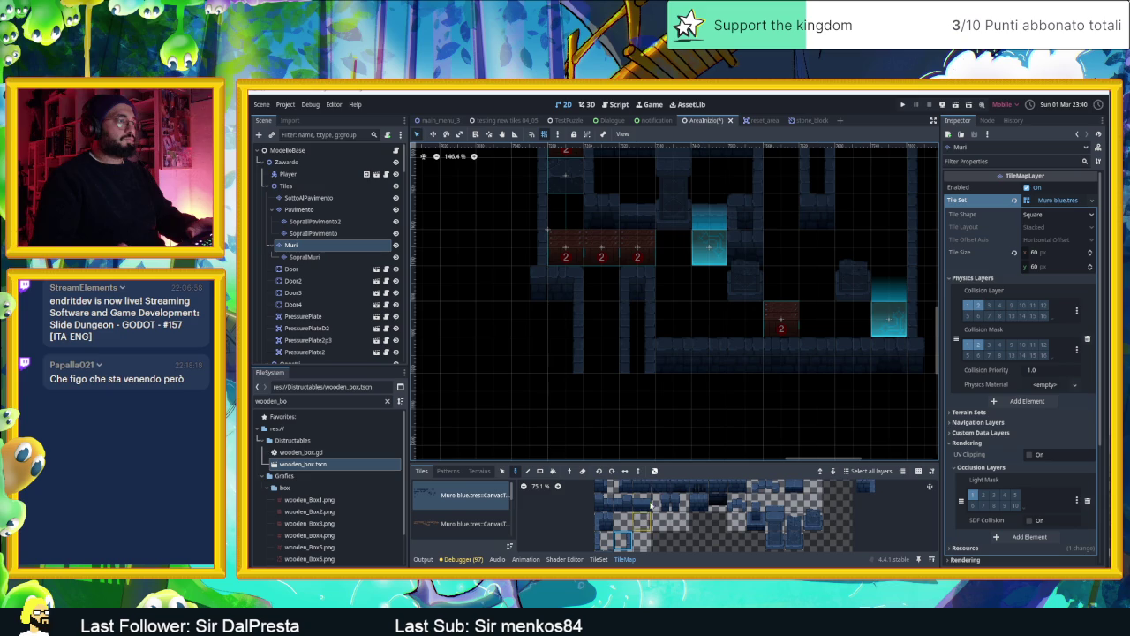
click(637, 353)
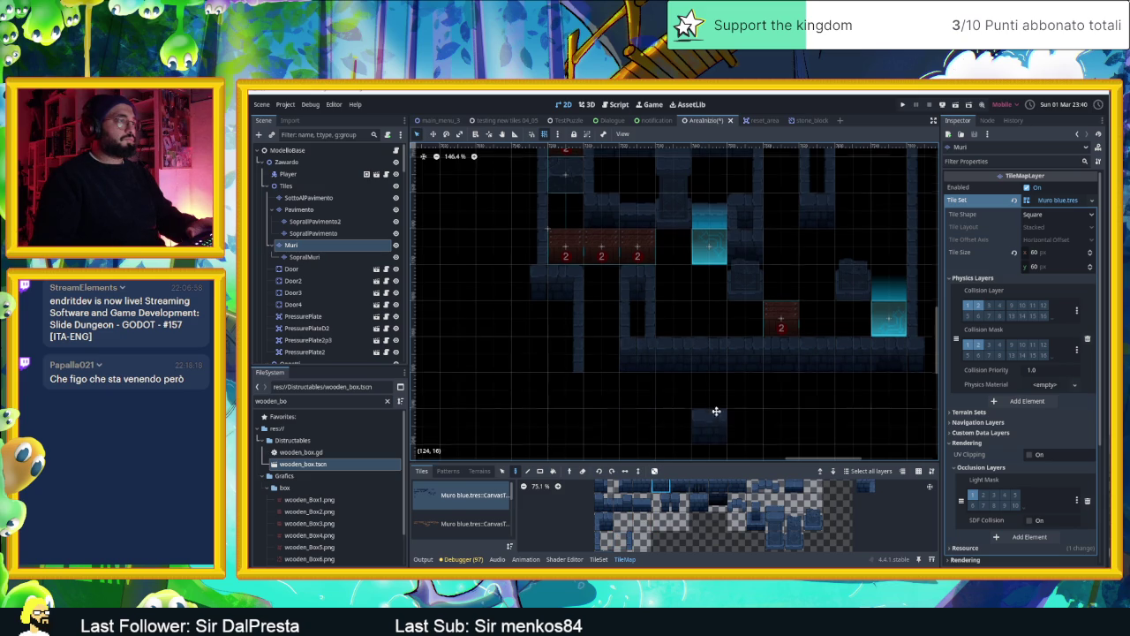
scroll(707, 424, down, 1)
scroll(654, 414, down, 3)
scroll(659, 416, down, 2)
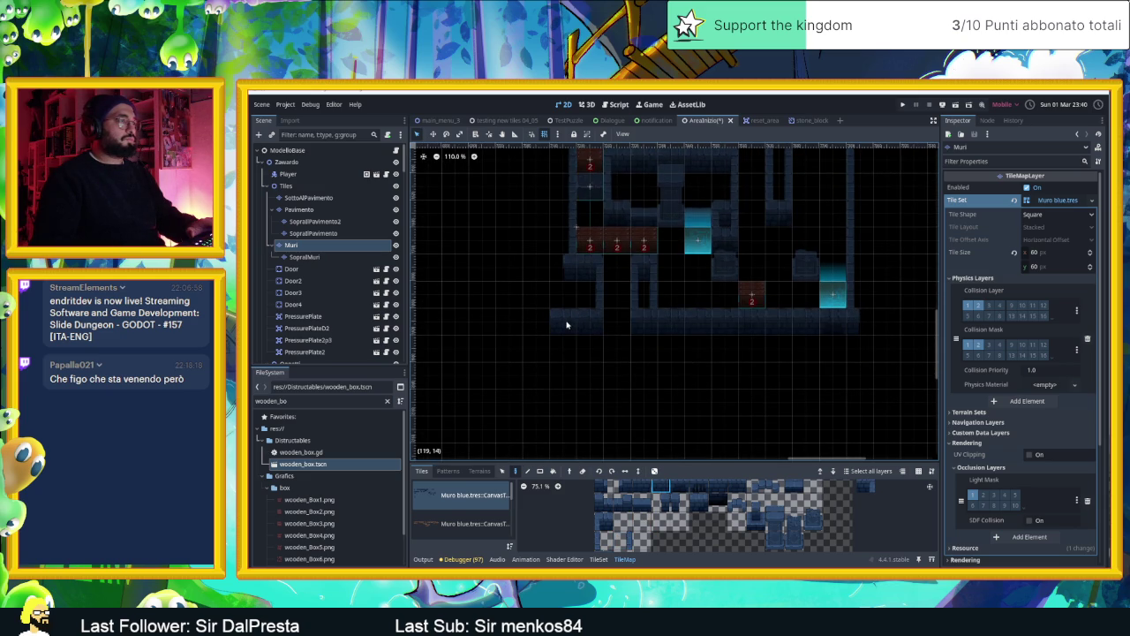
scroll(676, 521, down, 1)
scroll(676, 521, down, 2)
Select a row of wall tile variants and turn on random tile painting
drag(673, 500, 712, 497)
click(655, 470)
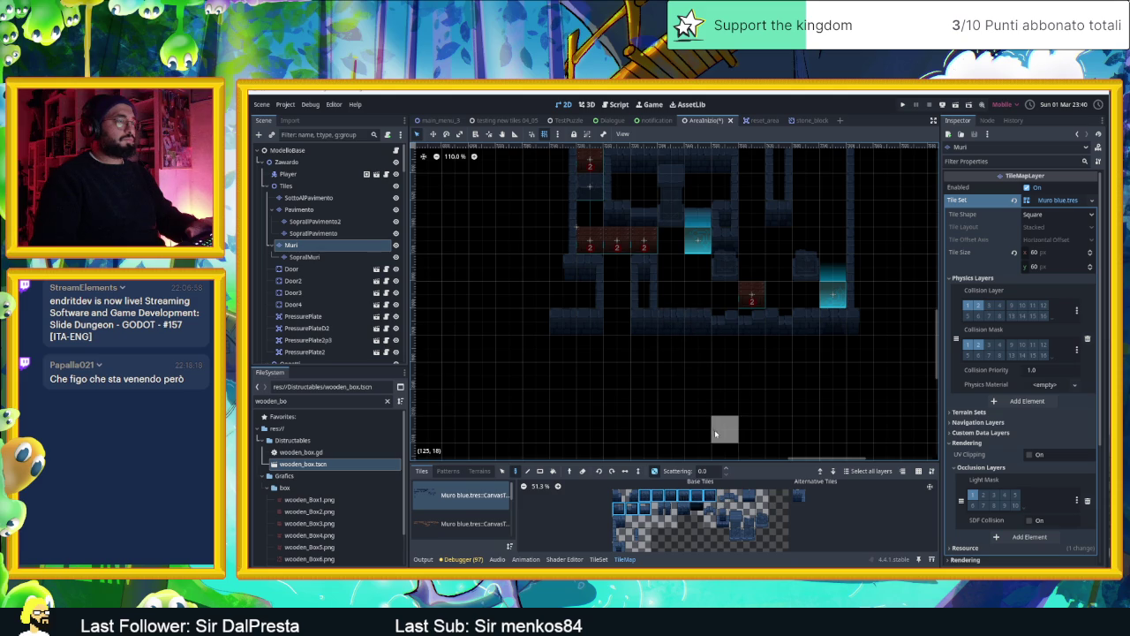
scroll(751, 431, up, 2)
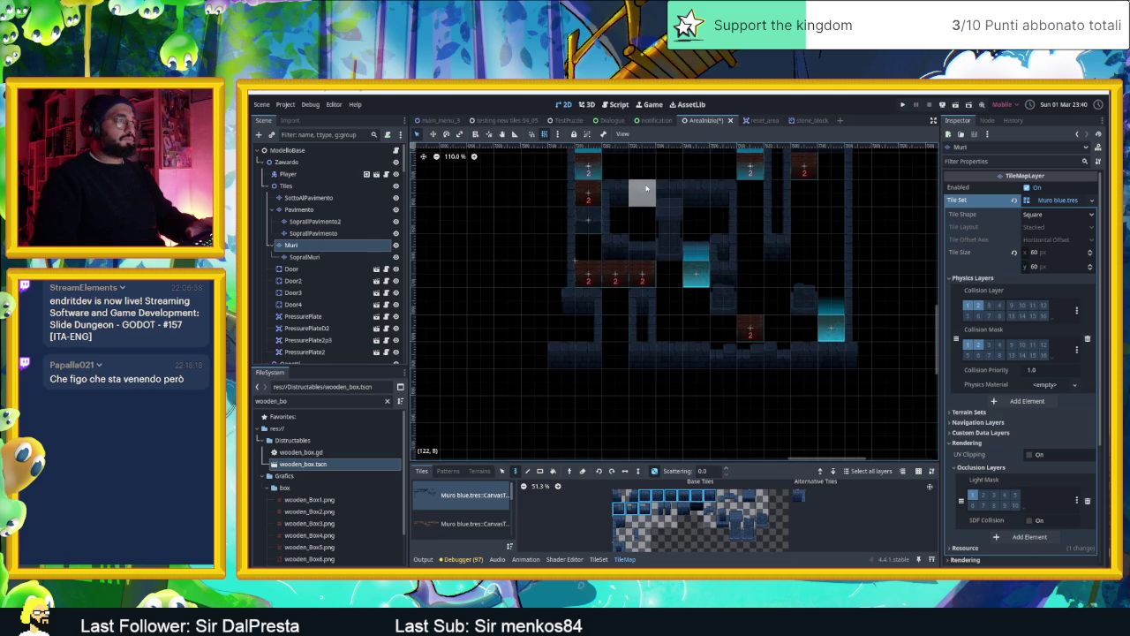
scroll(711, 381, down, 1)
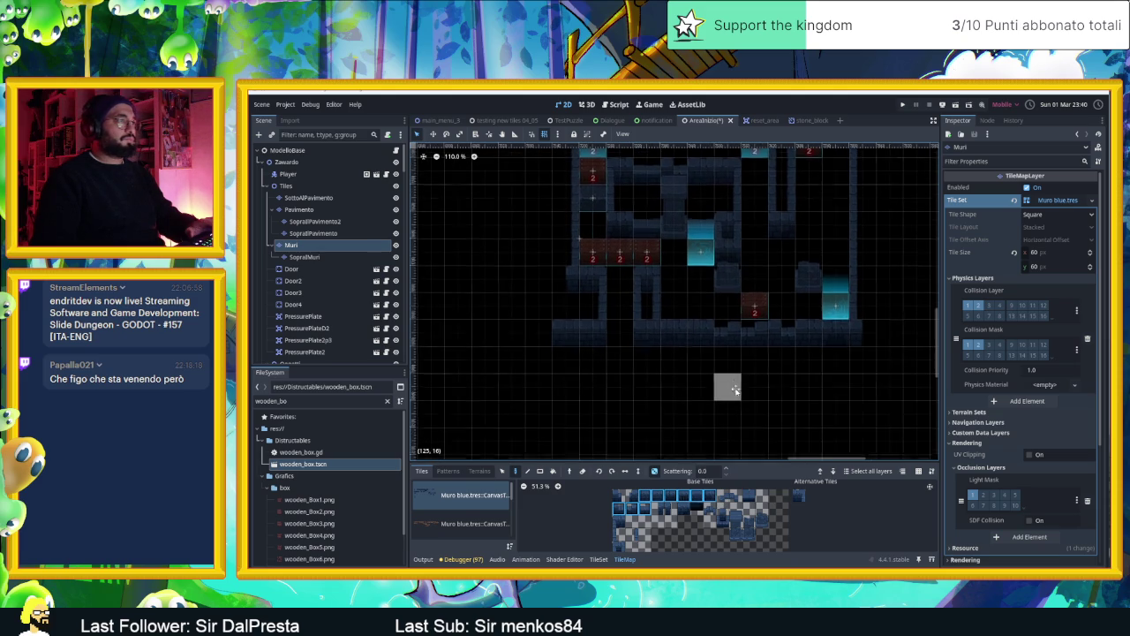
scroll(746, 406, up, 1)
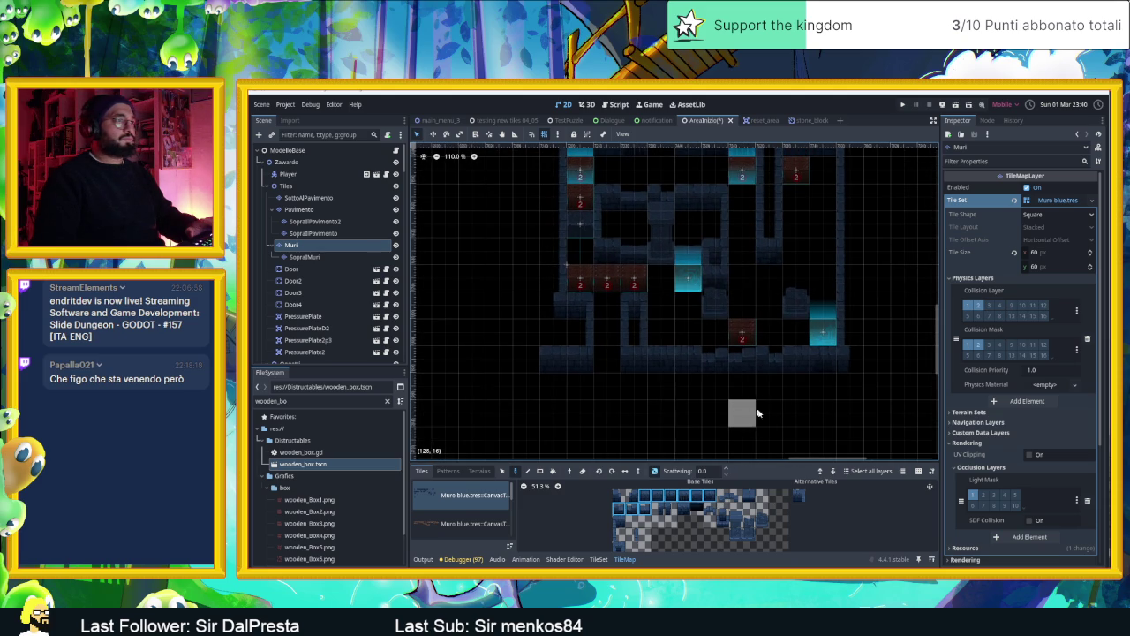
scroll(782, 415, down, 1)
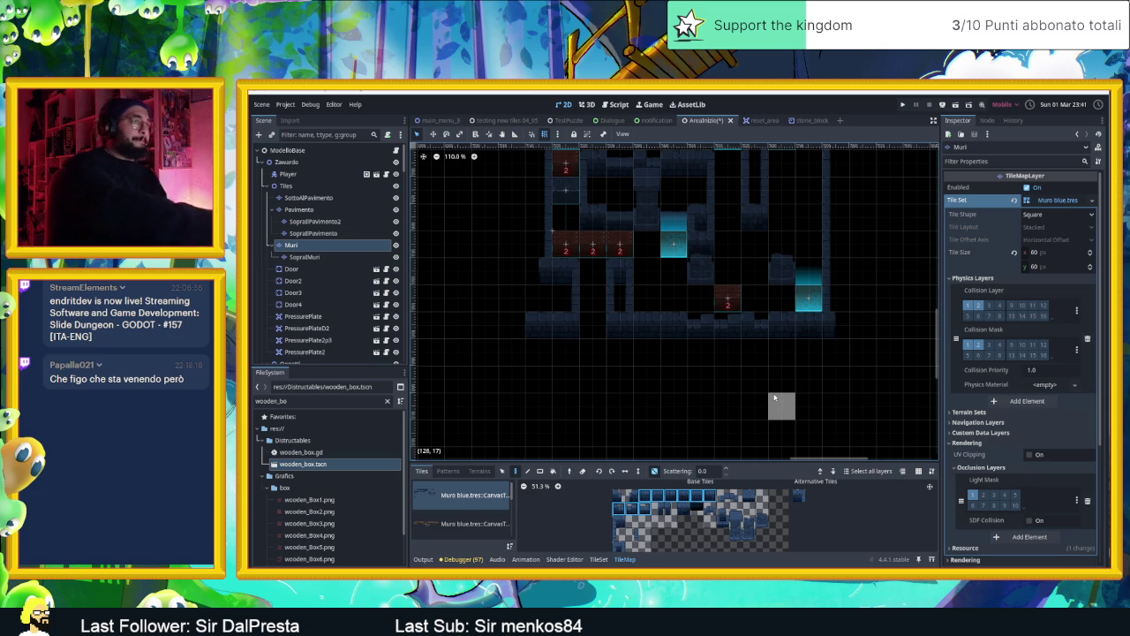
scroll(711, 369, down, 1)
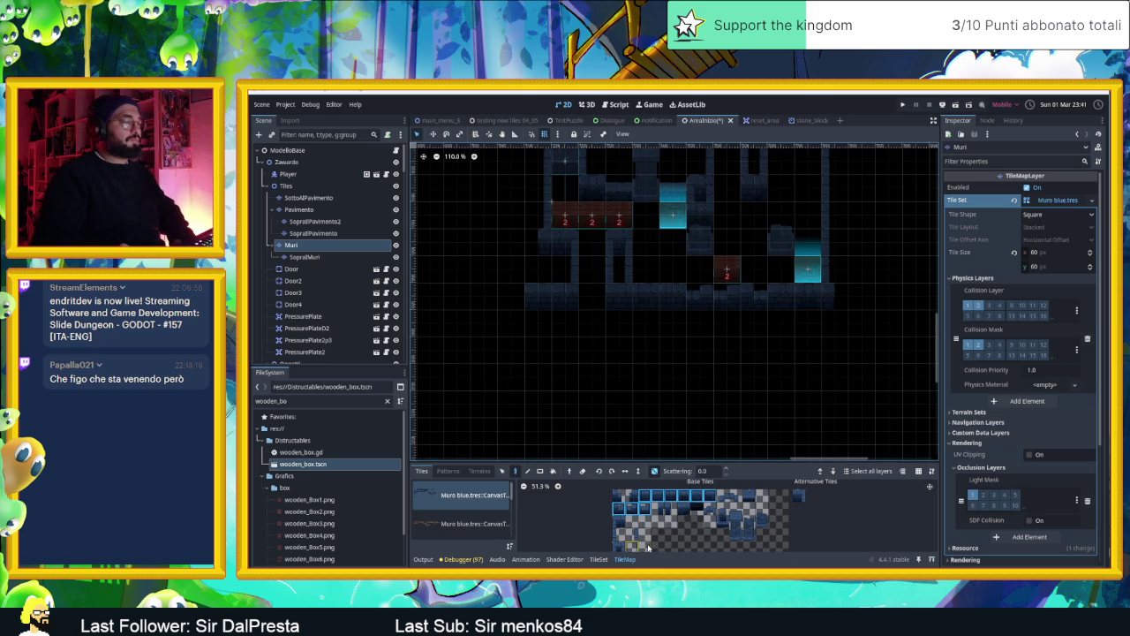
scroll(650, 537, down, 1)
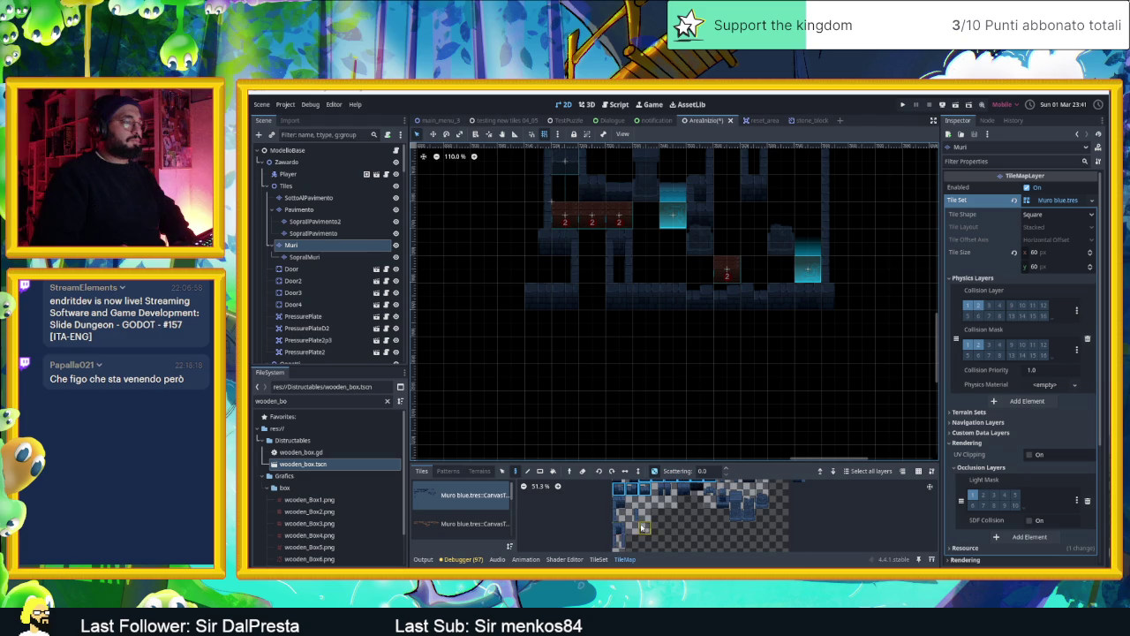
scroll(641, 526, up, 2)
Paint a two-cell strip of thin wall-edge tiles on the map
click(638, 511)
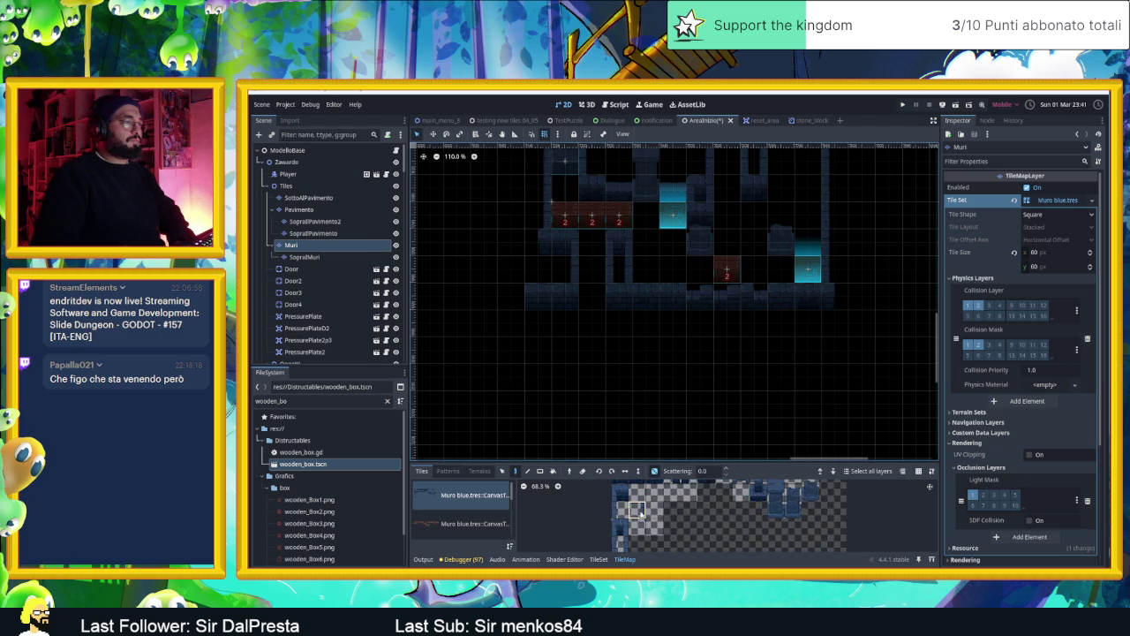
drag(524, 307, 522, 342)
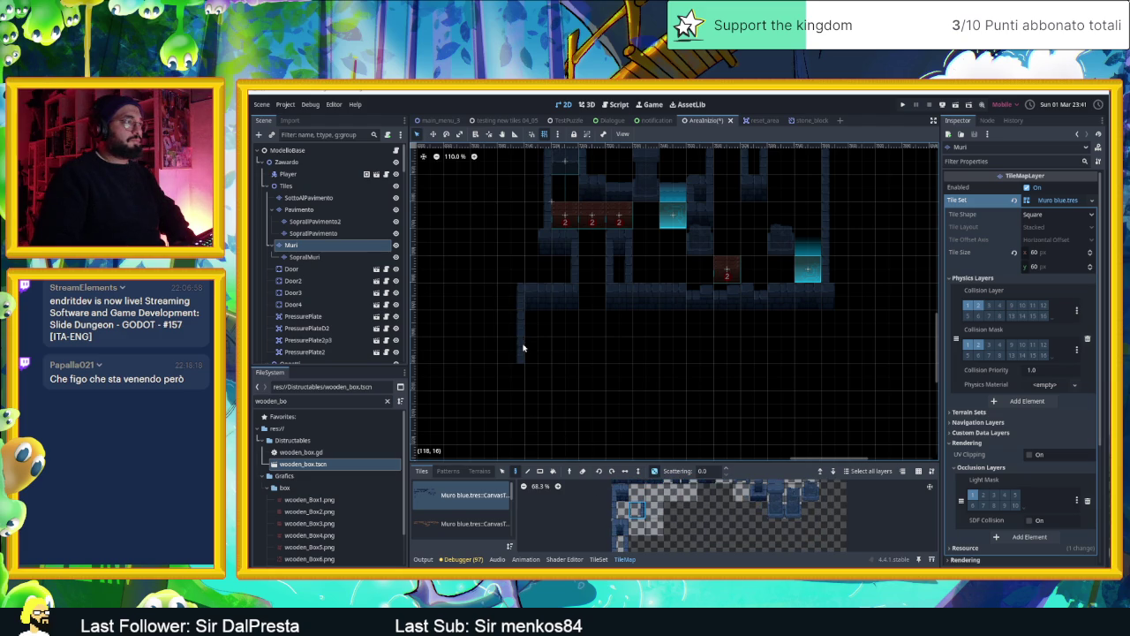
scroll(643, 496, up, 2)
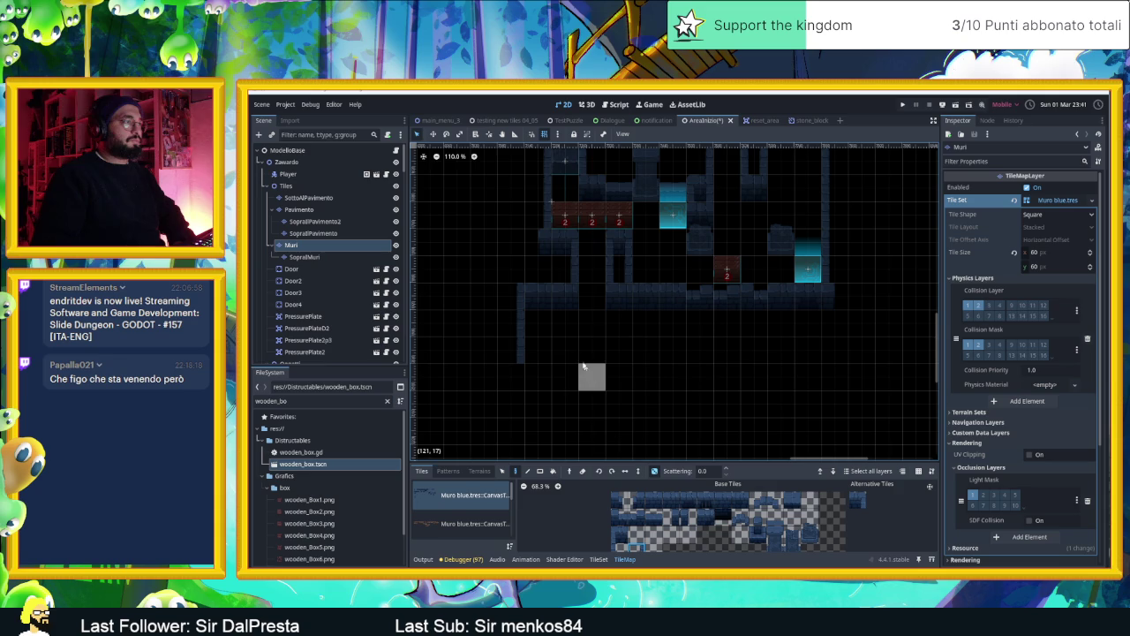
Paint a row of dark wall tiles below the corridor and add another wall tile
drag(651, 500, 733, 504)
click(654, 519)
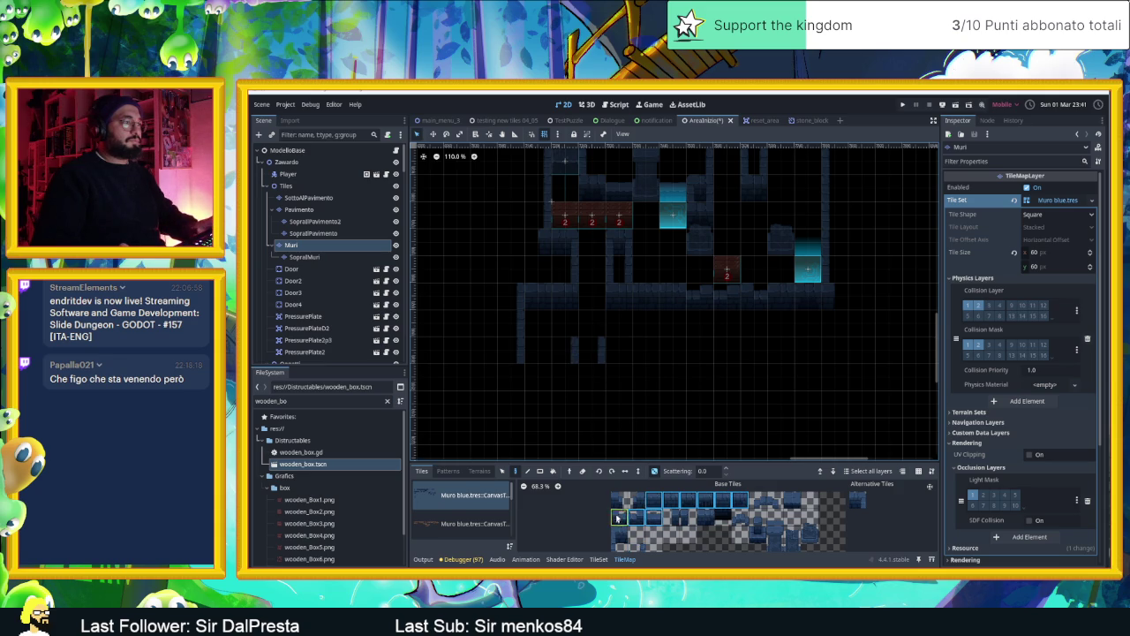
drag(565, 352, 626, 356)
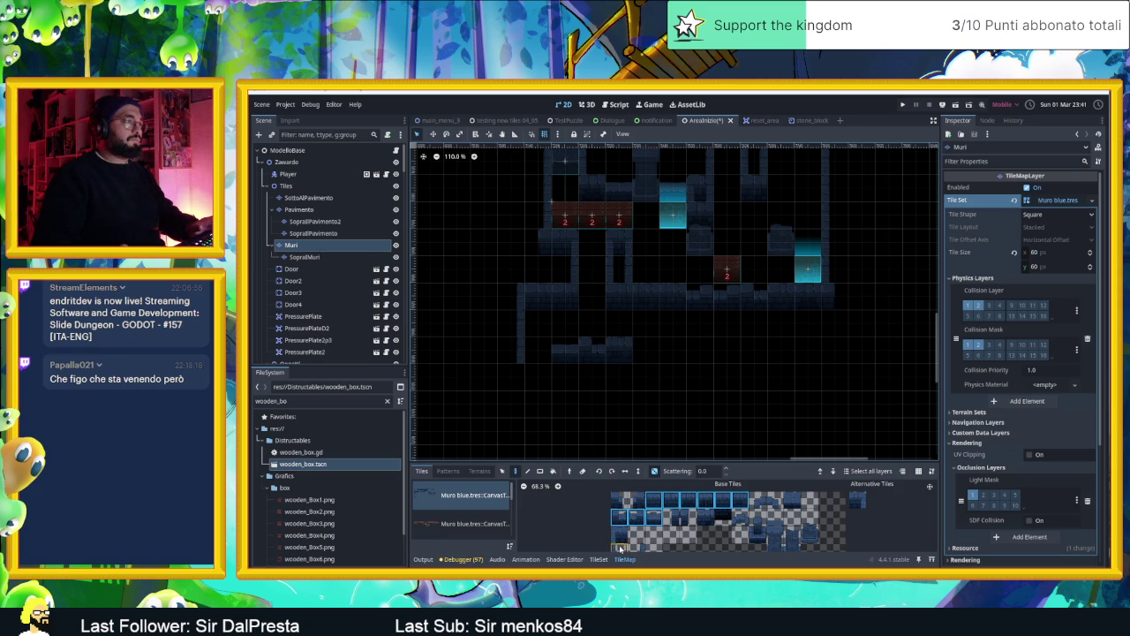
scroll(650, 510, down, 2)
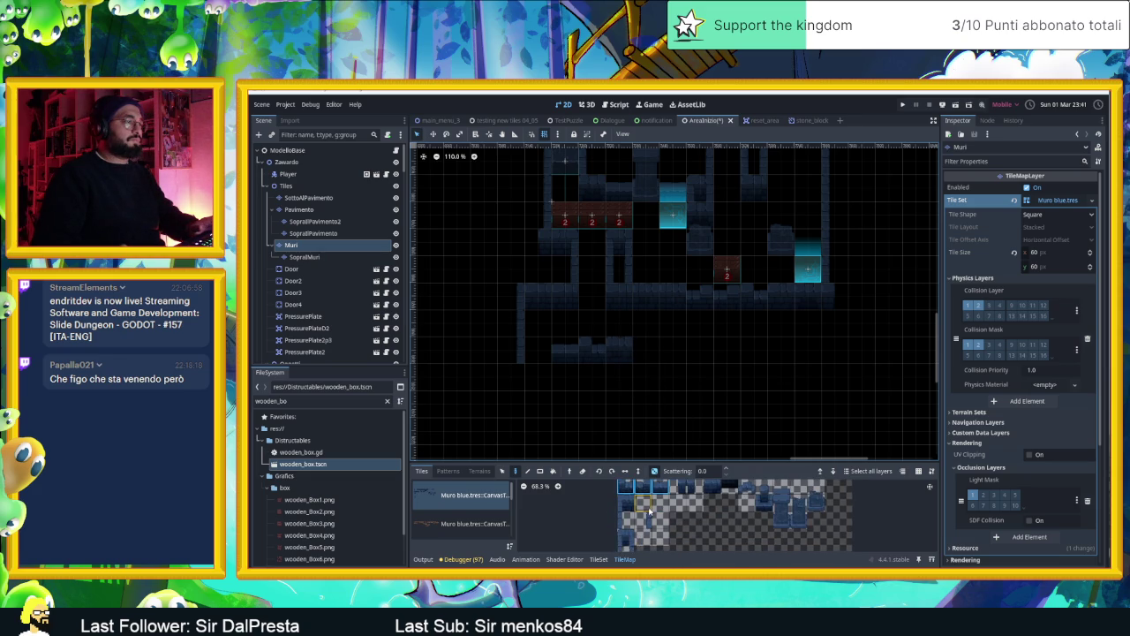
scroll(648, 520, down, 2)
click(630, 538)
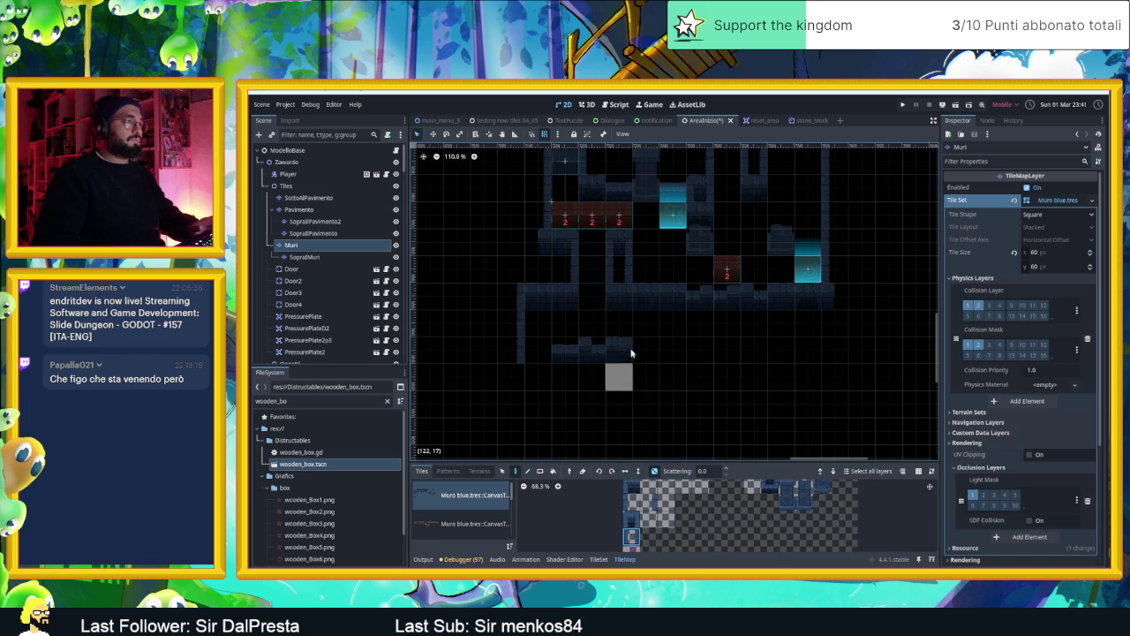
click(619, 321)
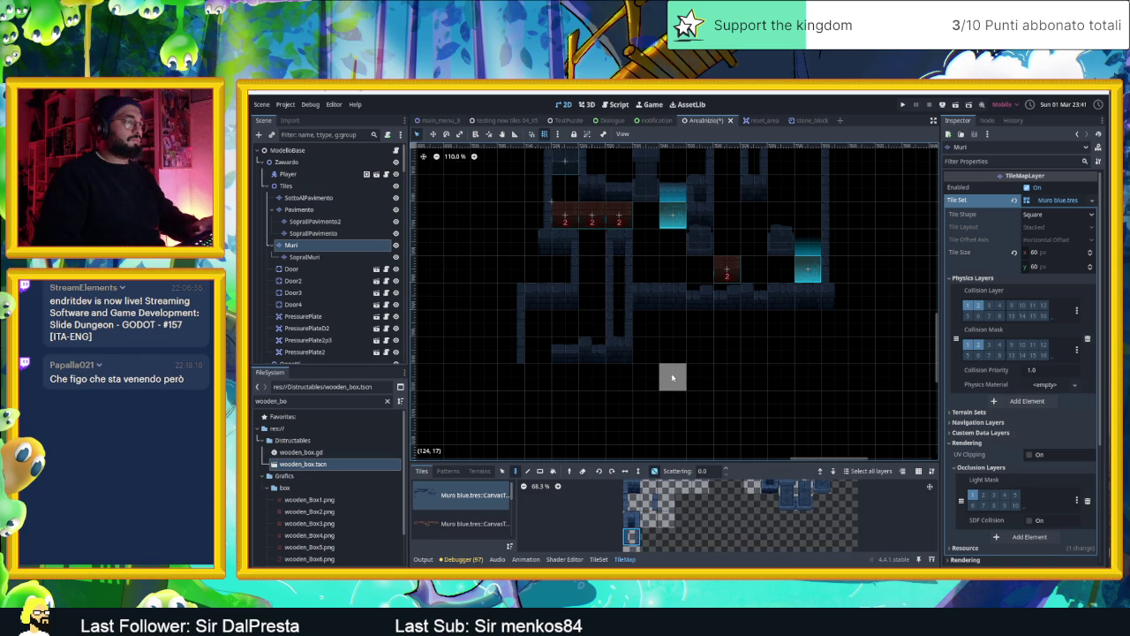
scroll(673, 378, up, 1)
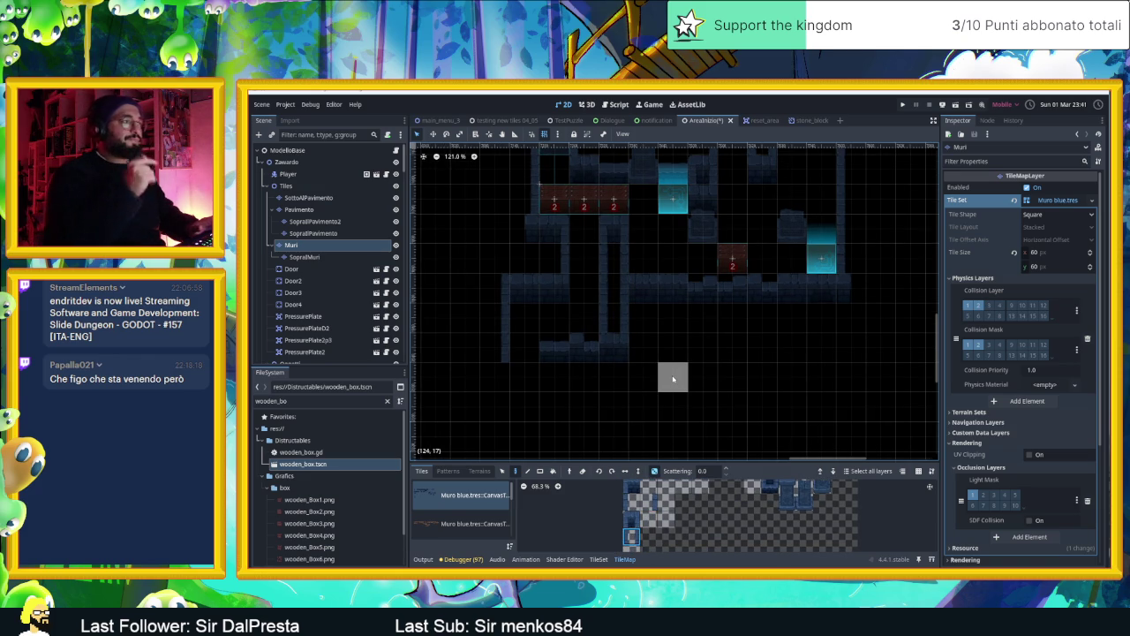
Paint a horizontal row from a two-row wall block, erasing the tile at its end
scroll(673, 379, up, 2)
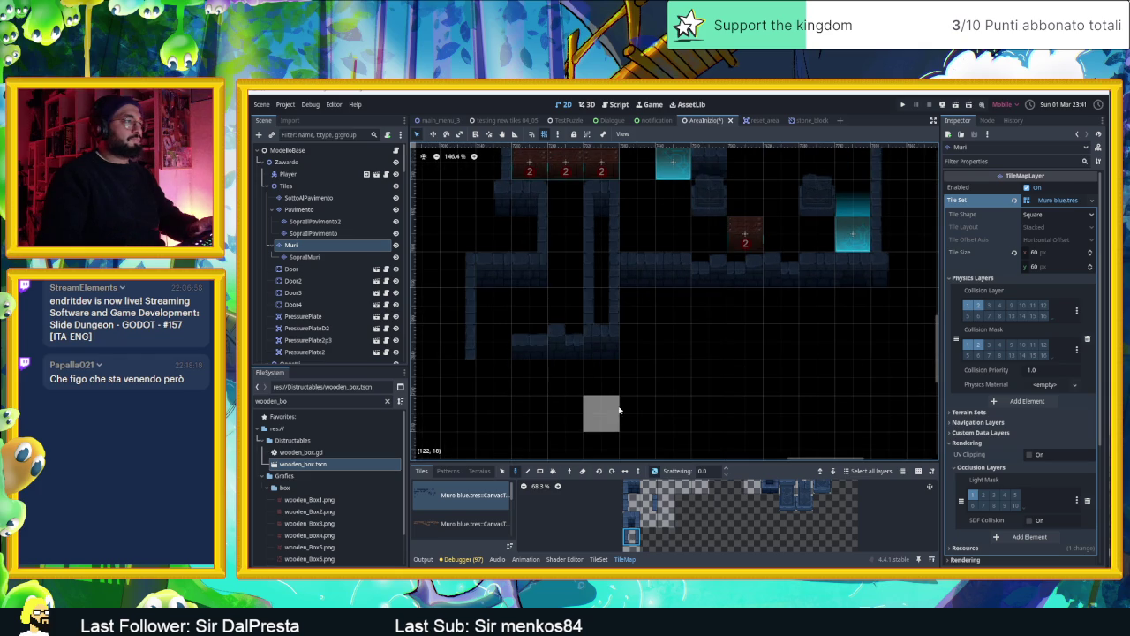
scroll(596, 414, down, 1)
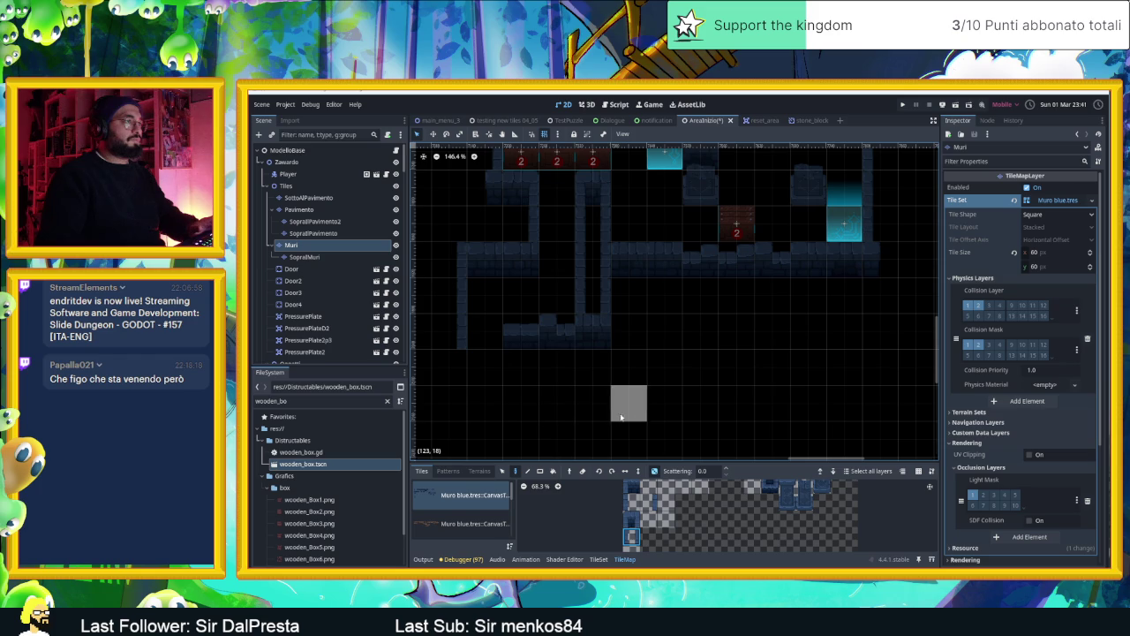
scroll(669, 431, right, 2)
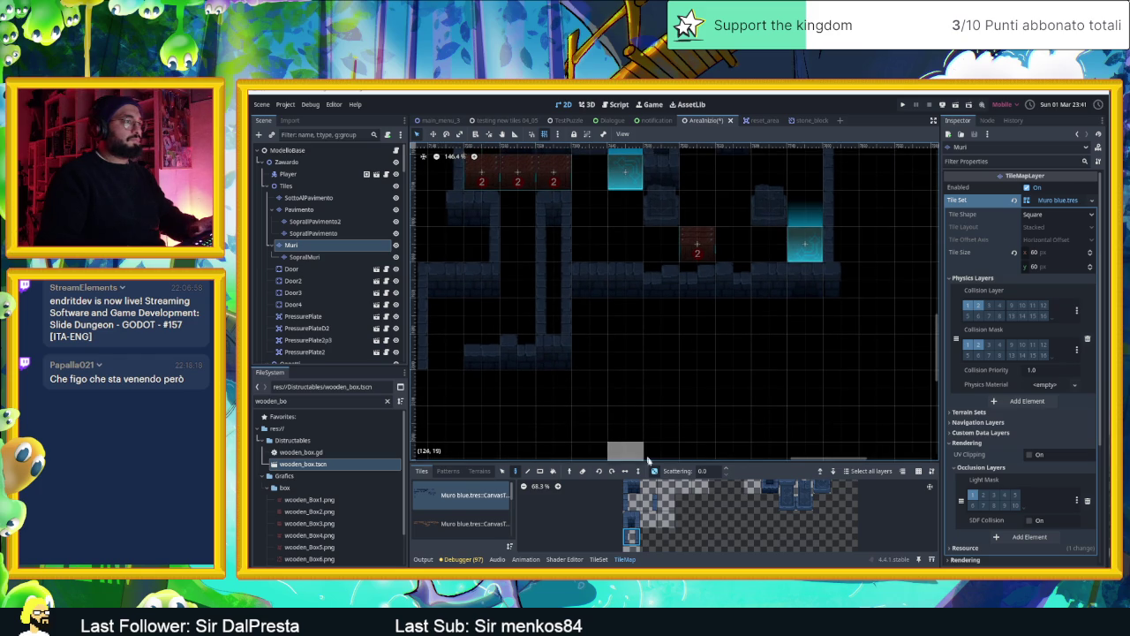
scroll(686, 514, down, 2)
mouse_move(663, 495)
mouse_down()
mouse_move(749, 493)
mouse_move(623, 507)
mouse_up()
drag(588, 313, 804, 324)
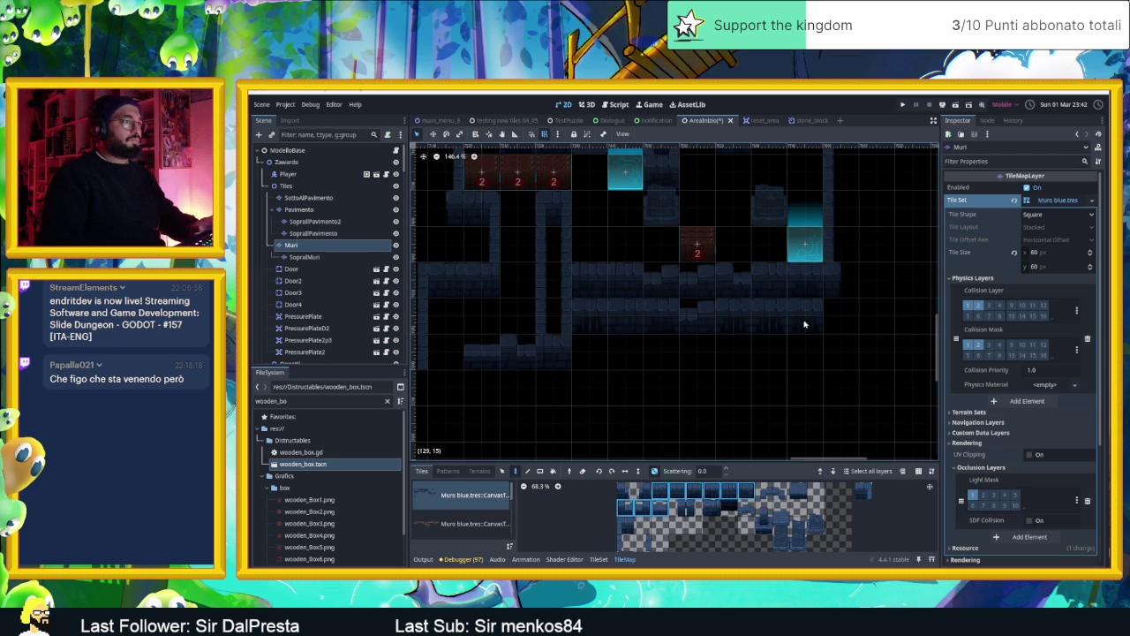
right_click(817, 325)
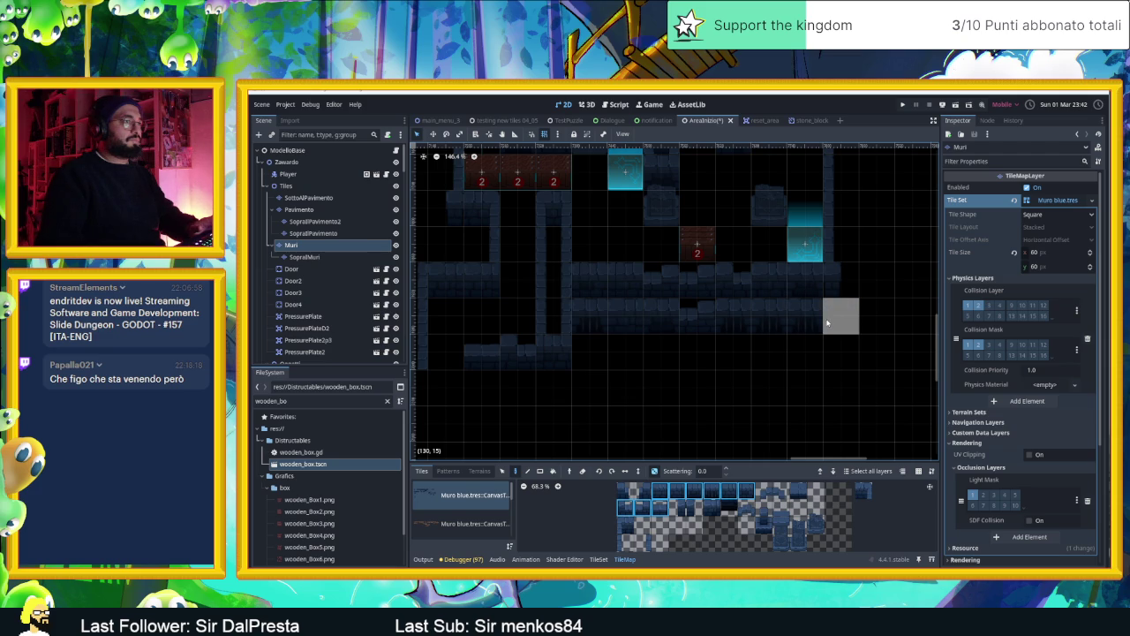
Paint a row of wall tiles across the lower room and fill its left end
scroll(765, 380, down, 2)
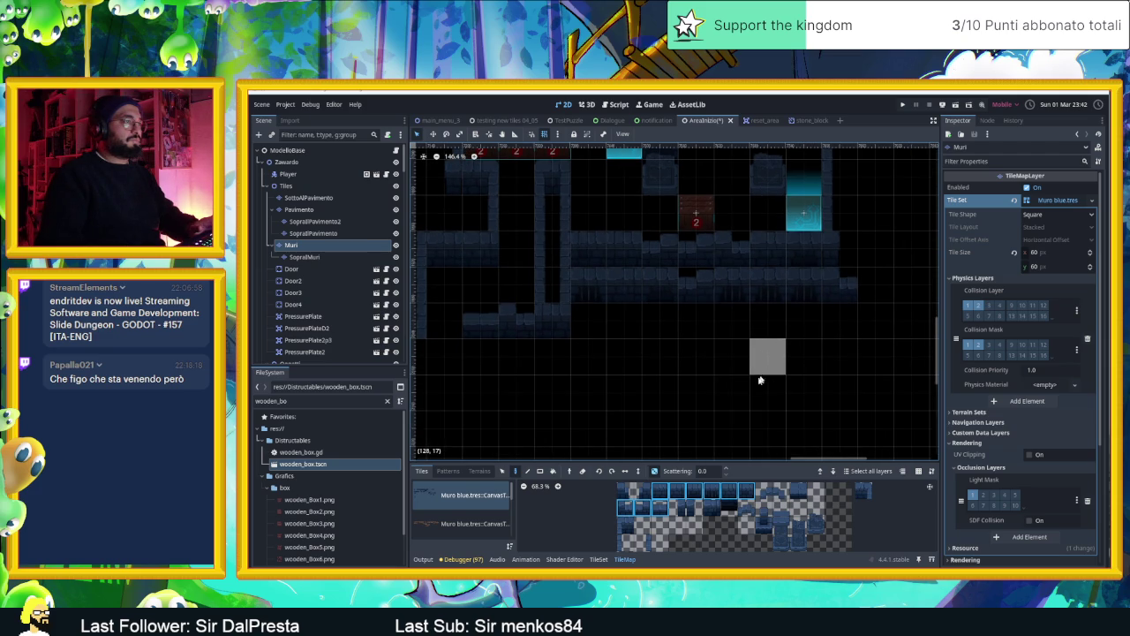
scroll(706, 389, left, 3)
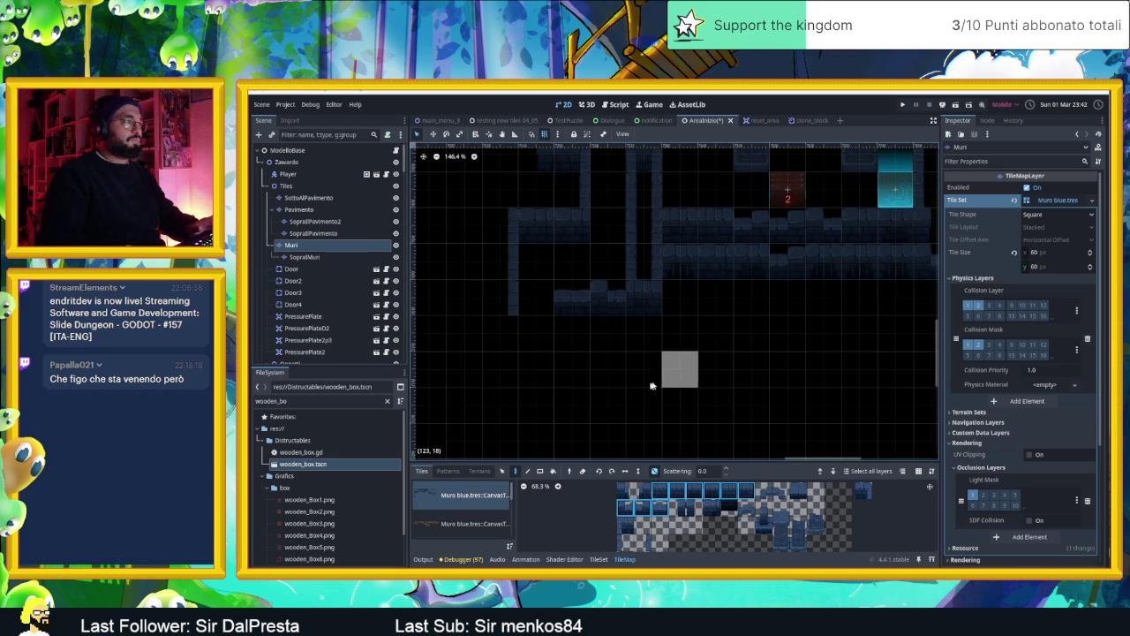
click(641, 542)
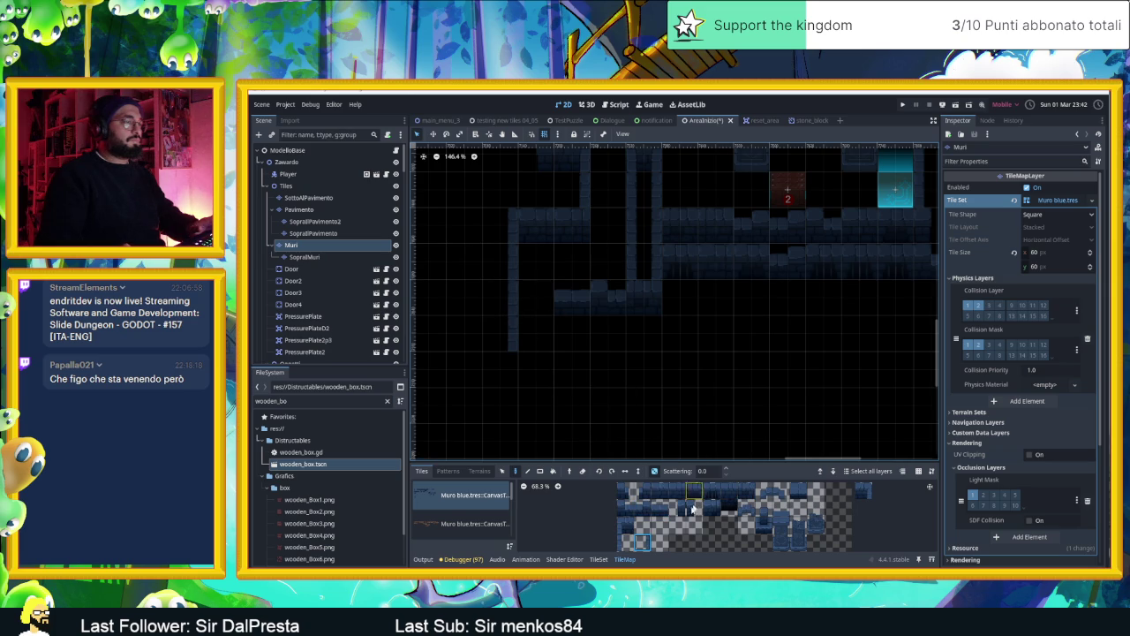
drag(661, 492, 746, 496)
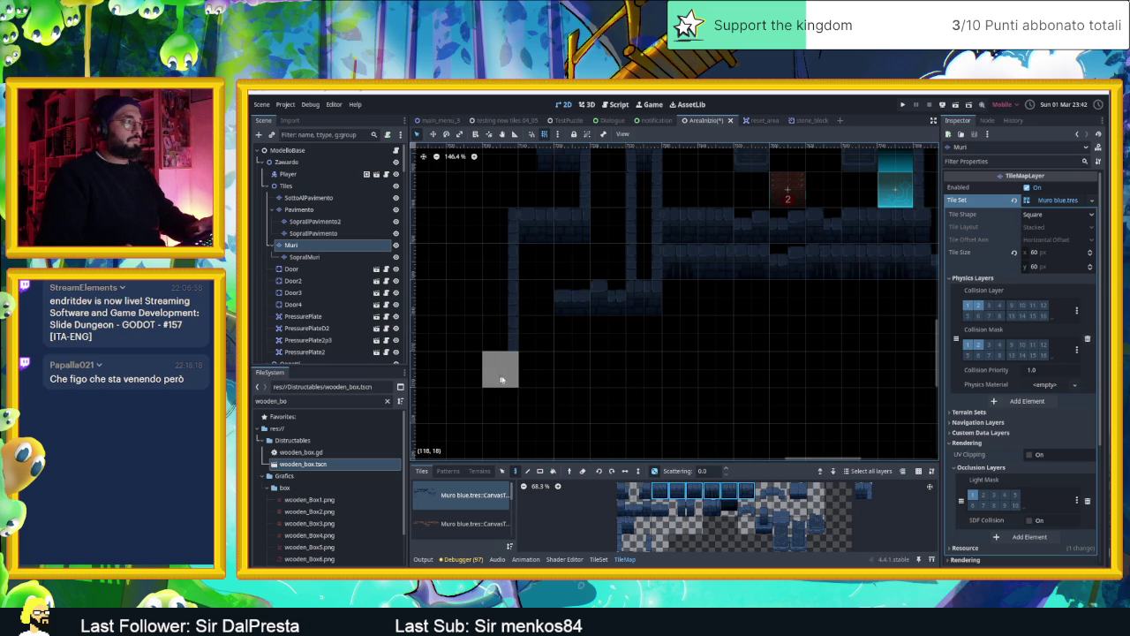
drag(523, 379, 631, 379)
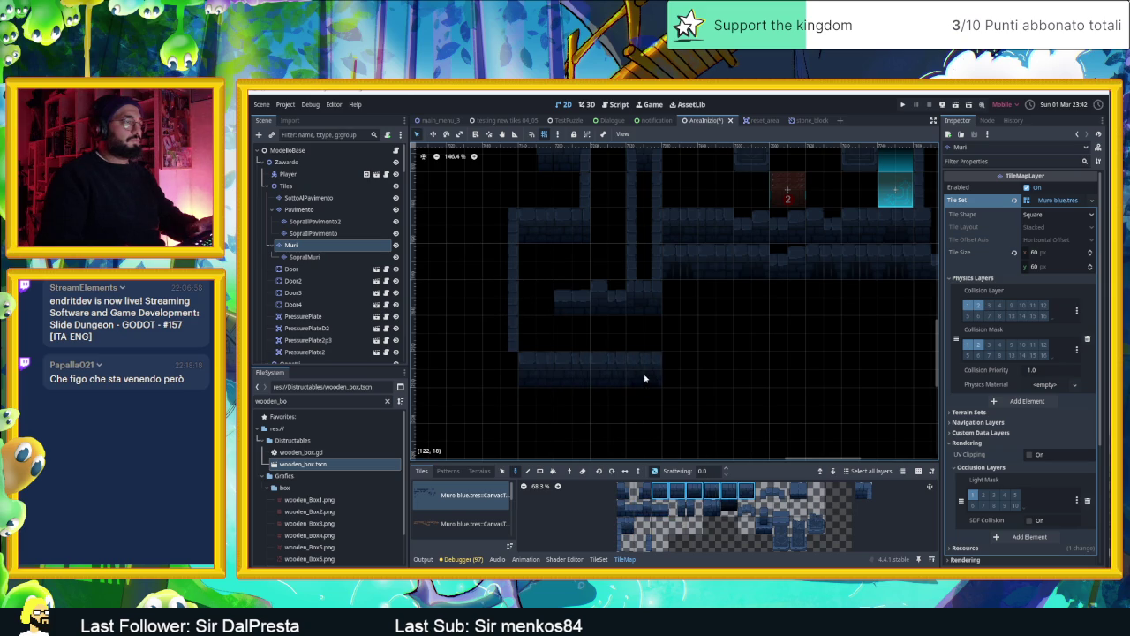
scroll(673, 506, down, 2)
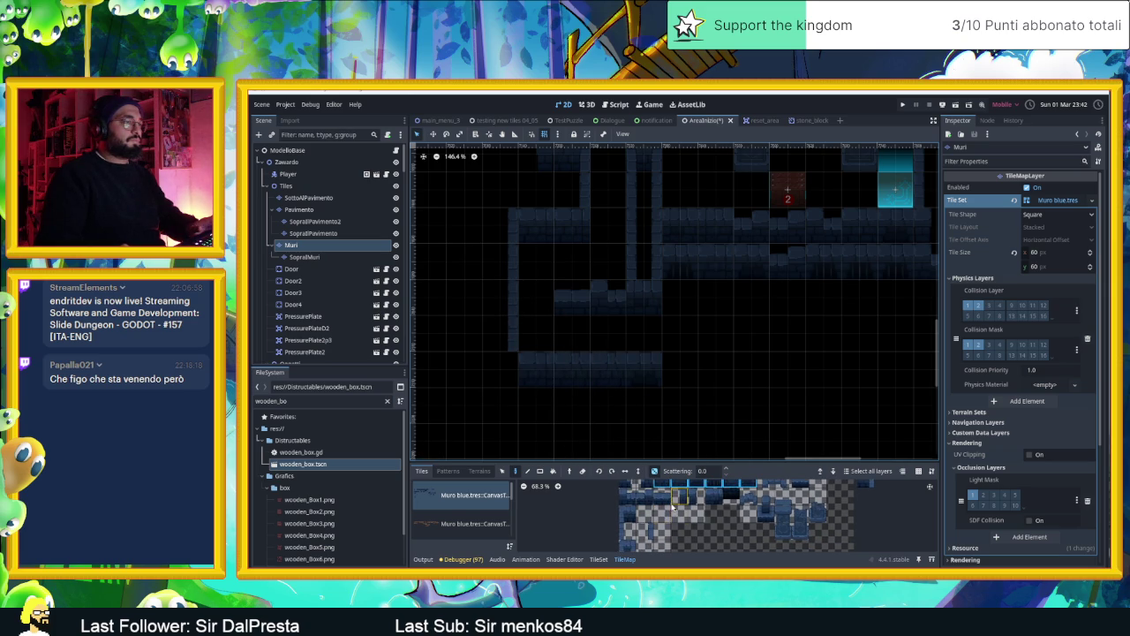
scroll(668, 528, up, 1)
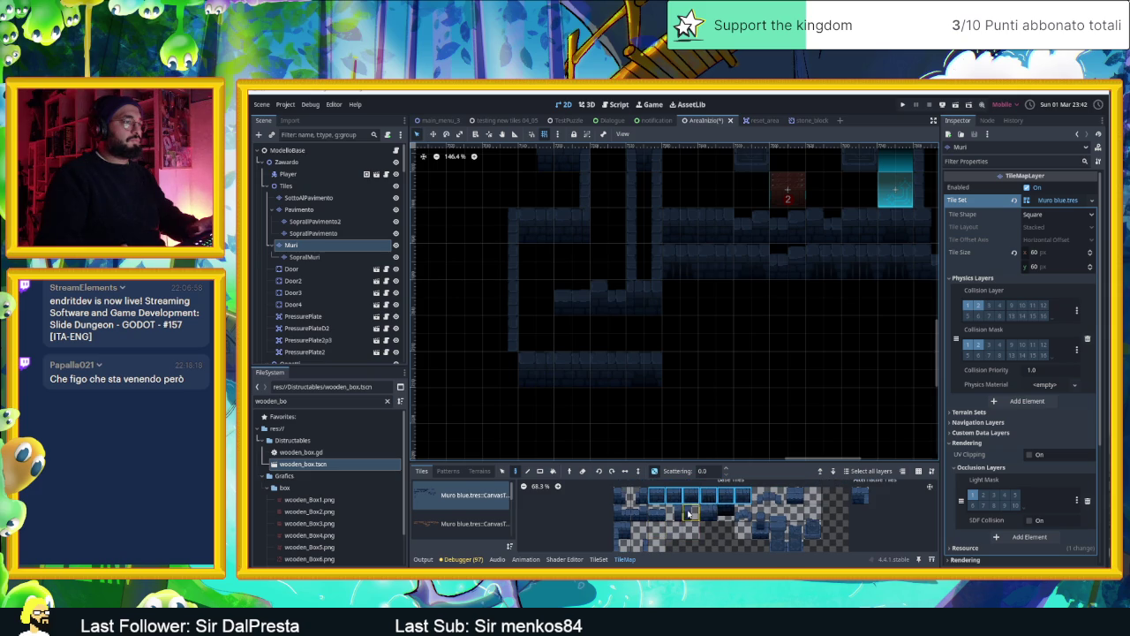
click(675, 513)
click(501, 369)
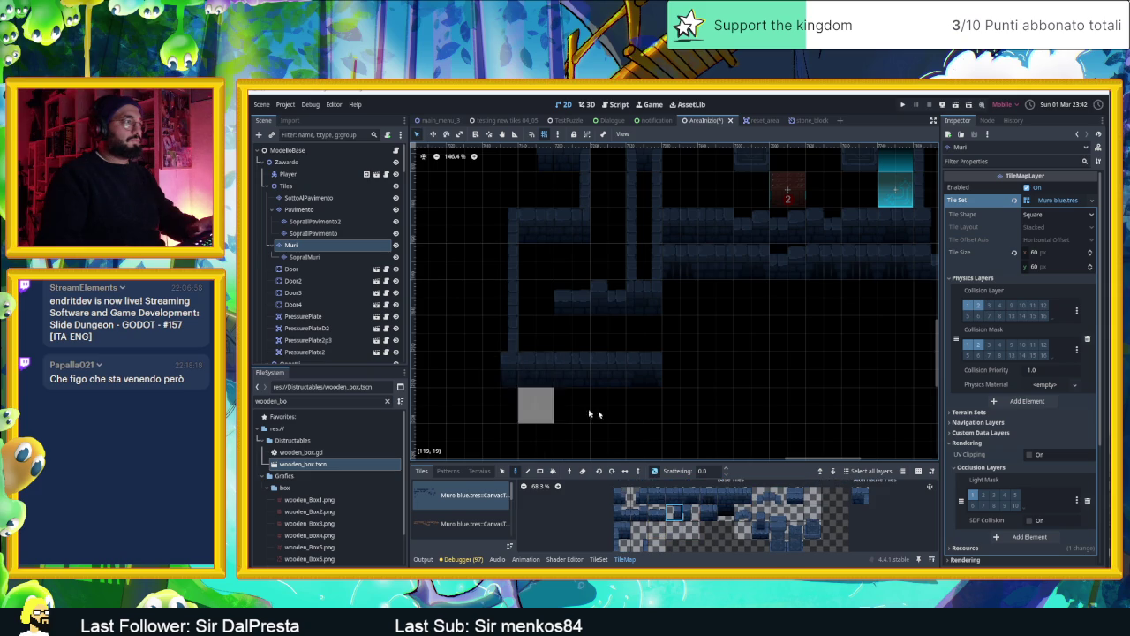
Shift the view and paint more single and four-tile wall pieces in the lower room
drag(710, 408, 663, 411)
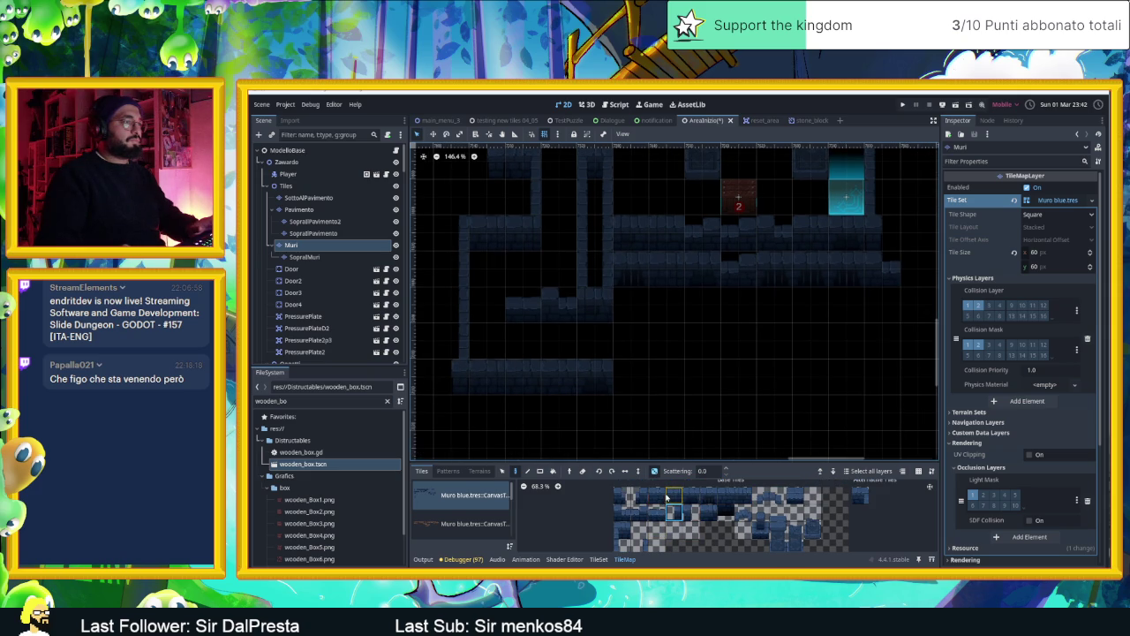
drag(690, 499, 746, 498)
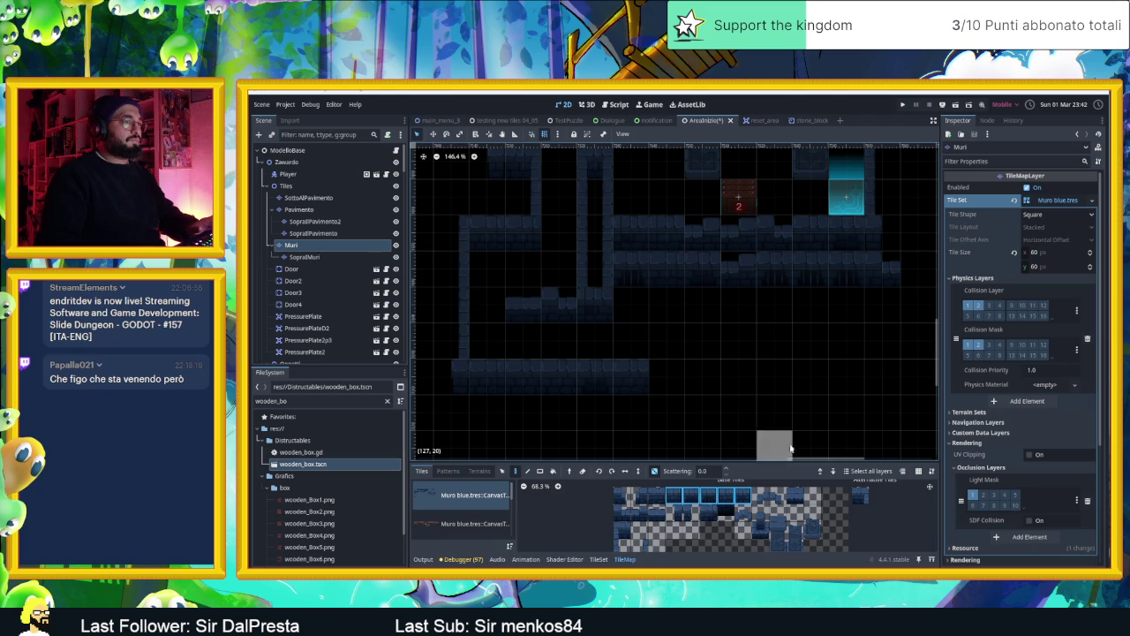
click(621, 530)
click(671, 338)
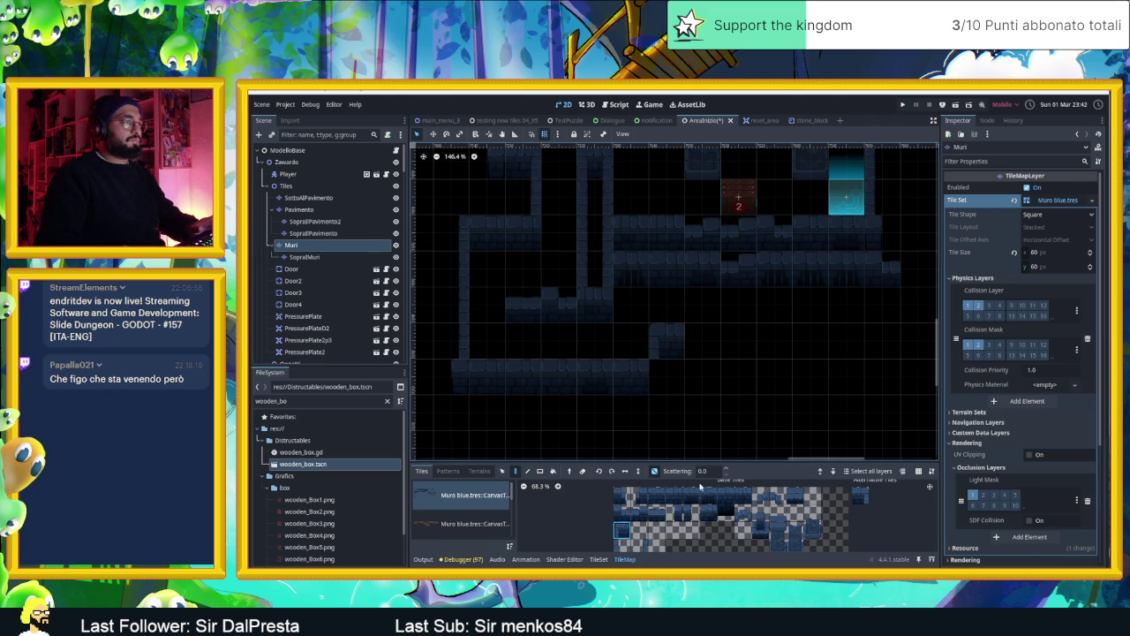
drag(658, 495, 714, 497)
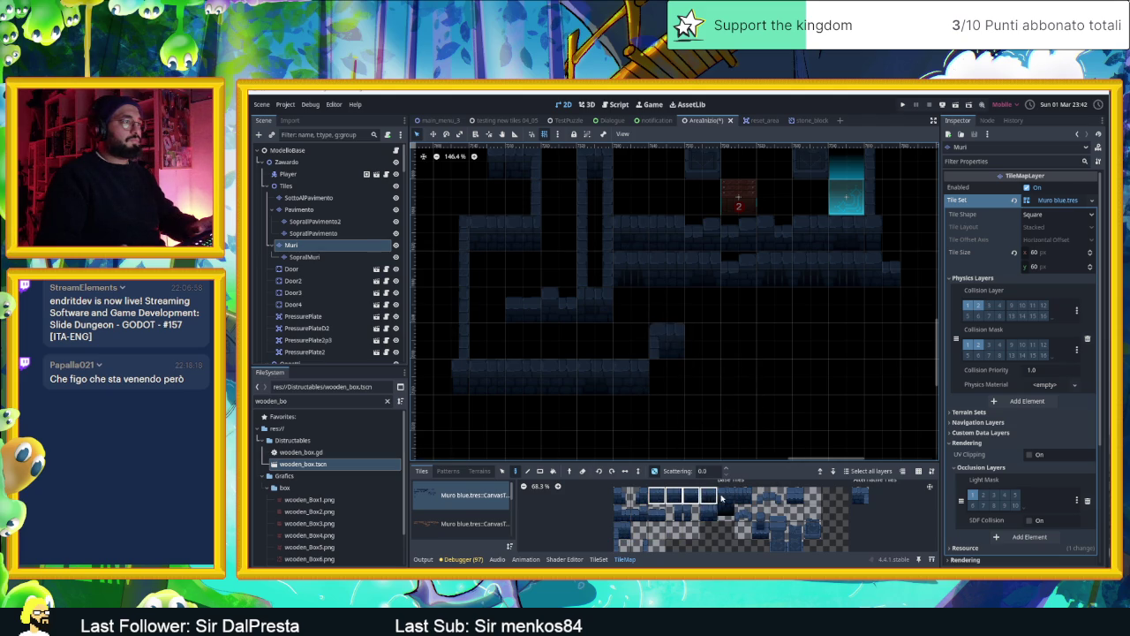
click(707, 341)
scroll(760, 354, right, 5)
scroll(759, 353, up, 1)
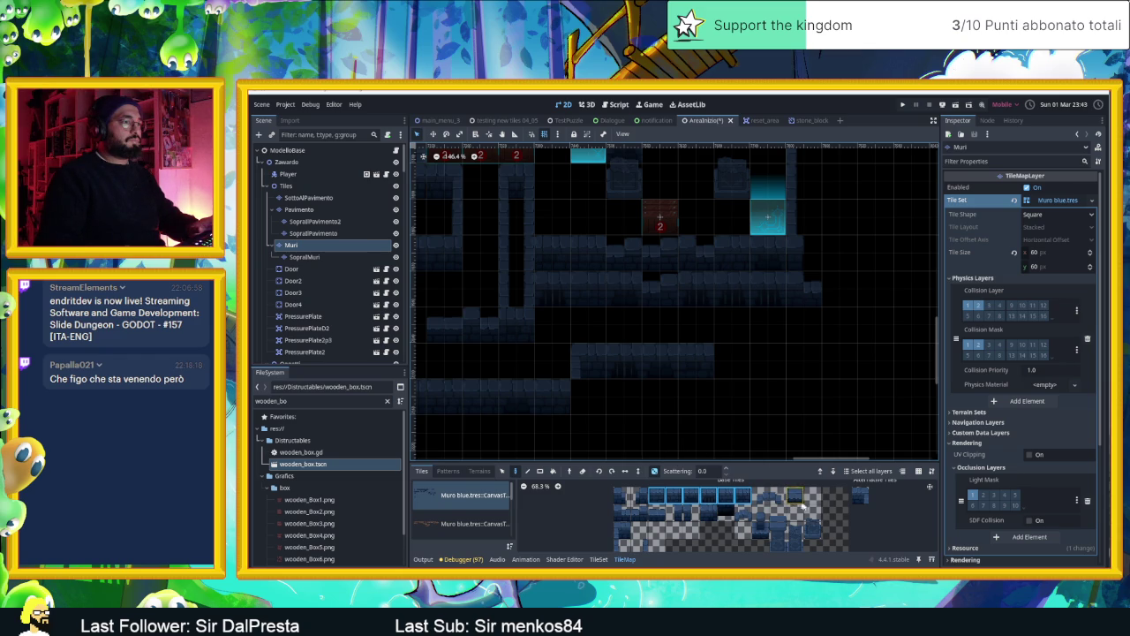
Erase a stretch of the lower wall row on the Muri layer
scroll(659, 532, down, 2)
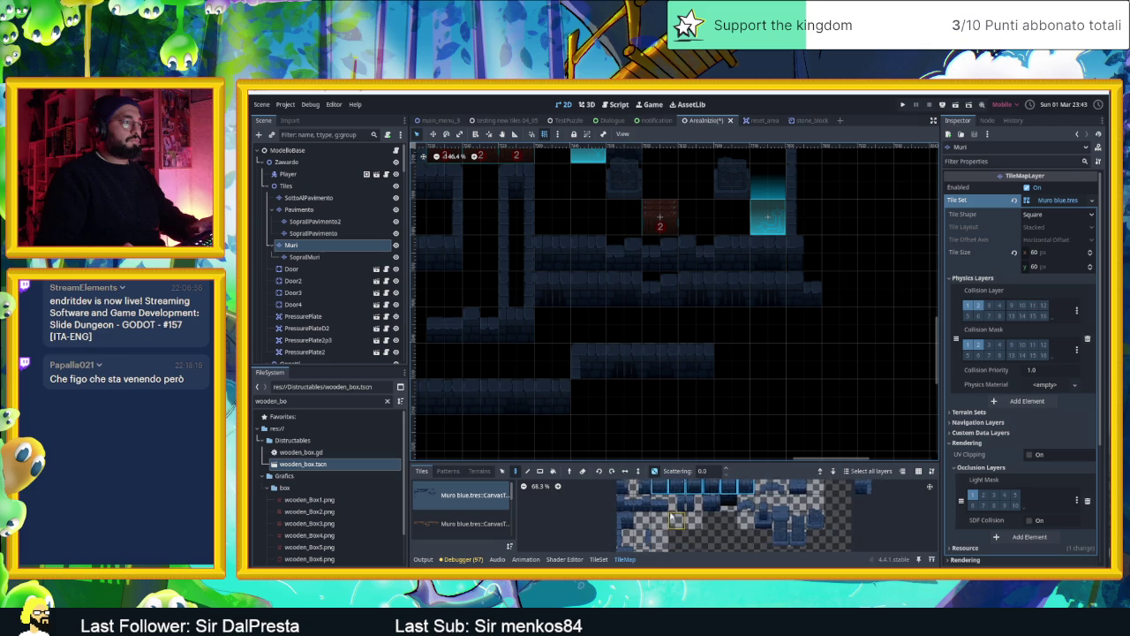
click(628, 540)
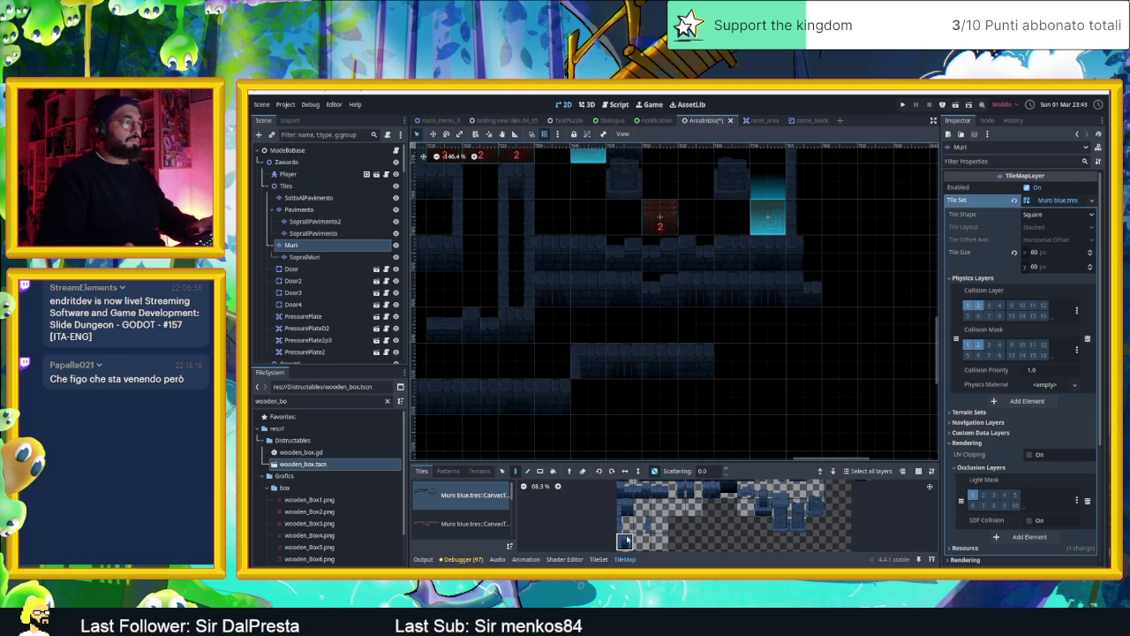
mouse_move(679, 362)
mouse_down()
mouse_move(681, 371)
mouse_move(635, 369)
mouse_up()
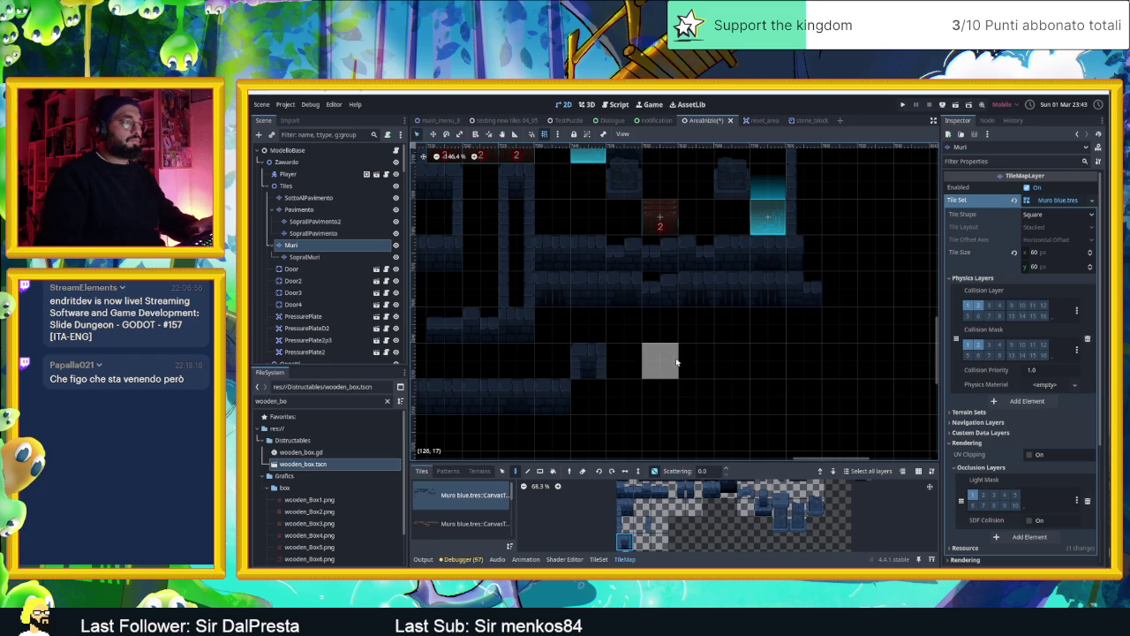
Paint new wall pieces, including a three-tile top wall strip and narrow walls
click(630, 511)
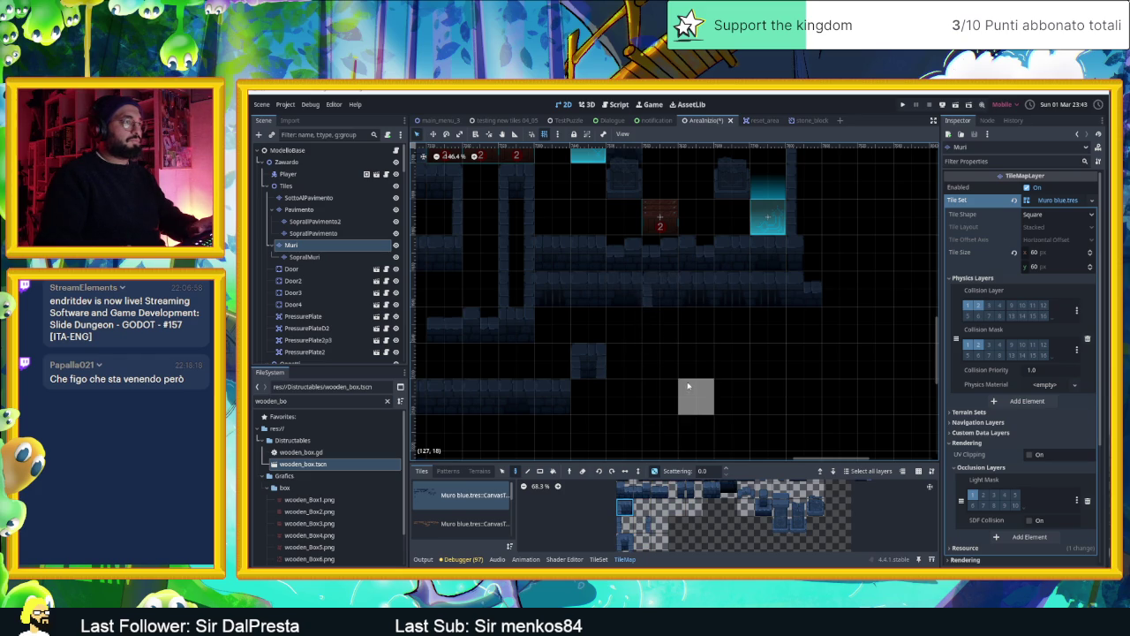
drag(628, 497, 662, 496)
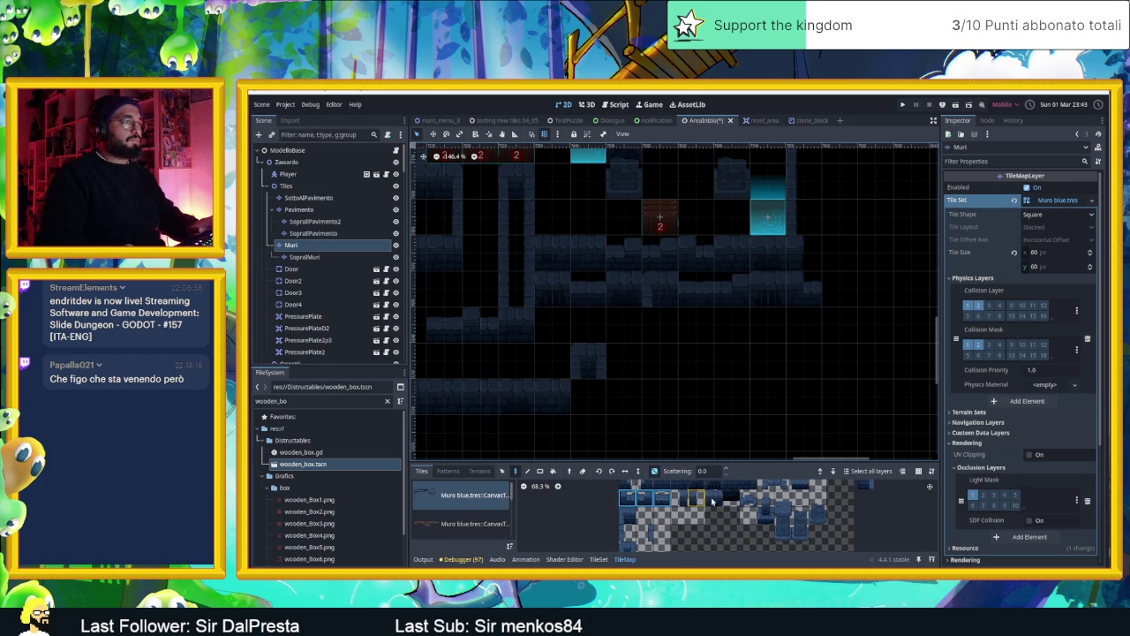
click(626, 535)
click(653, 325)
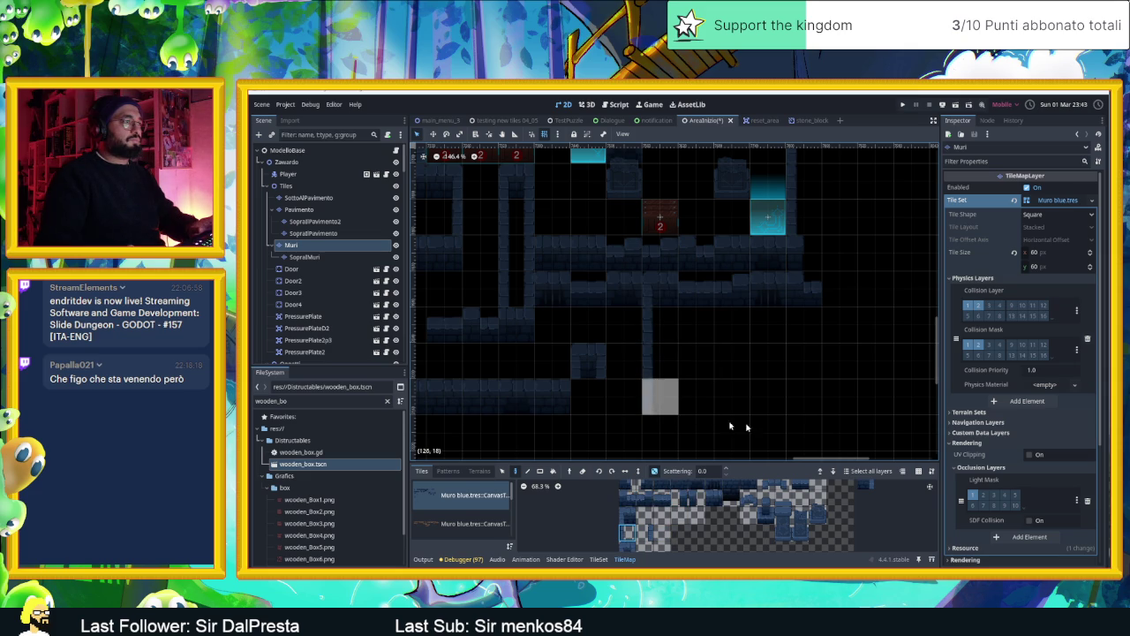
scroll(782, 381, down, 3)
click(691, 487)
click(593, 380)
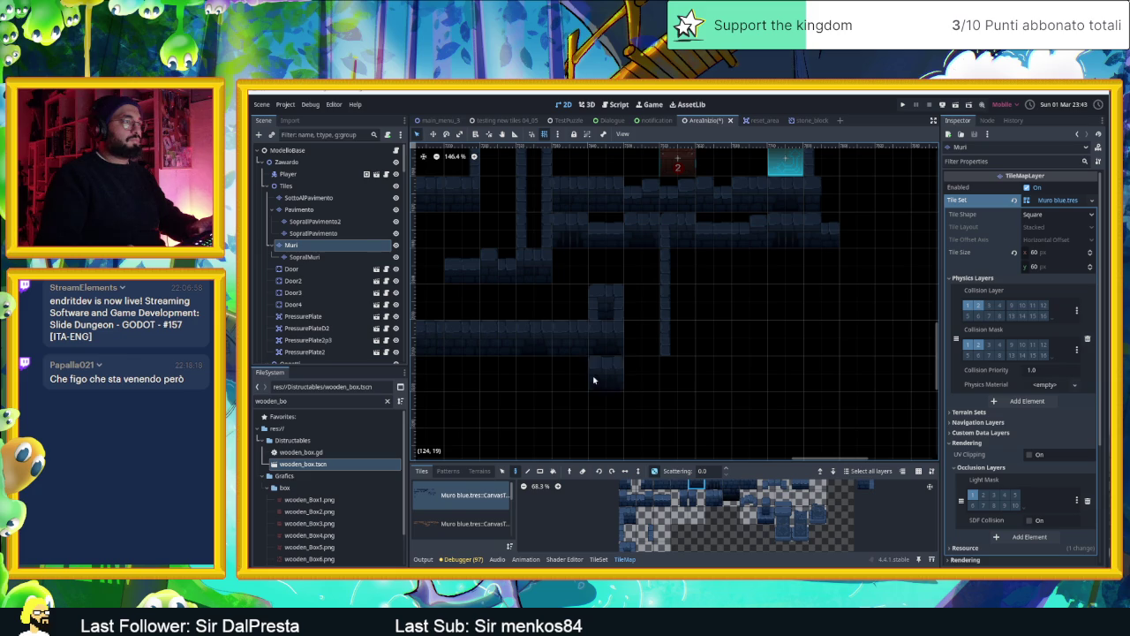
Paint two wall tiles above the lower room
scroll(645, 514, down, 1)
scroll(645, 515, down, 1)
click(635, 536)
click(606, 339)
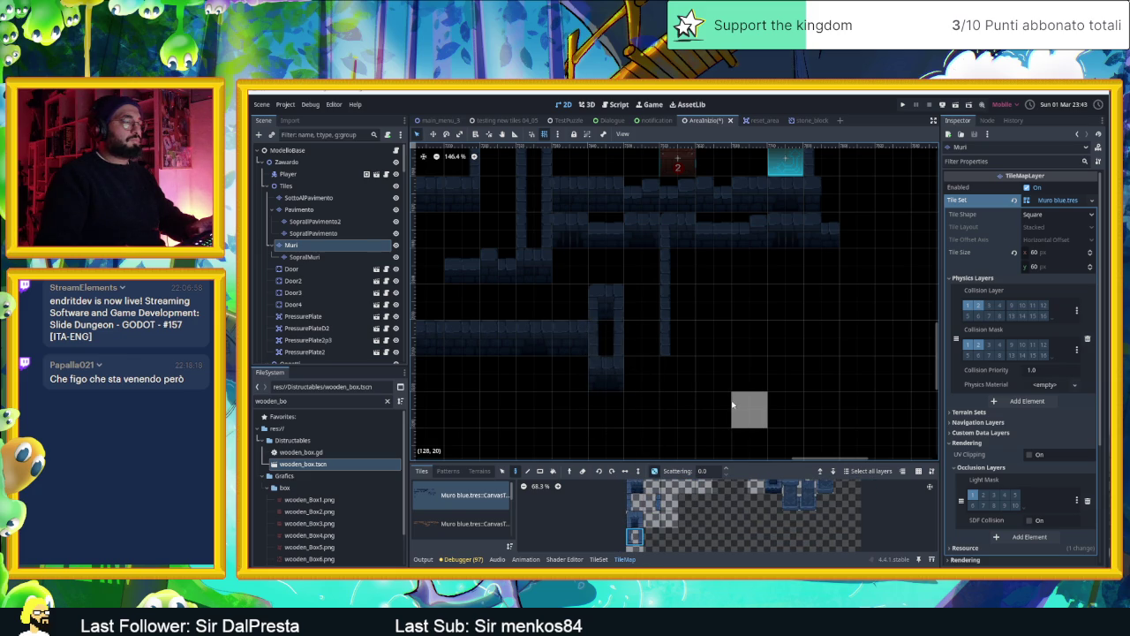
Pick four top-row wall tiles and paint five cells along the bottom wall row
scroll(720, 384, up, 1)
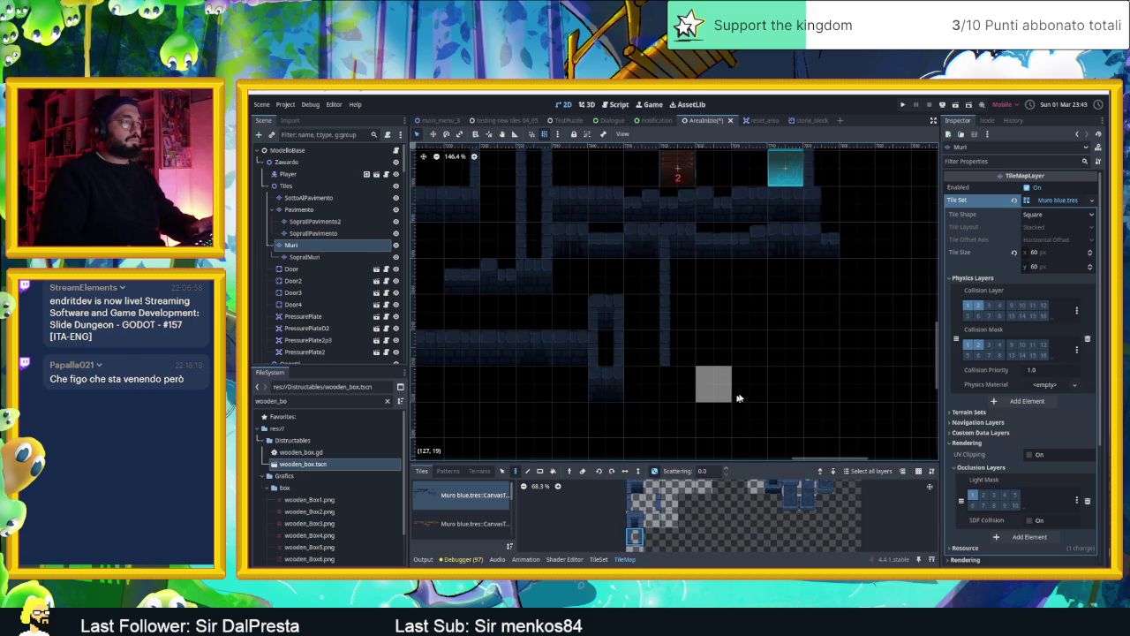
drag(703, 384, 778, 410)
scroll(778, 405, down, 2)
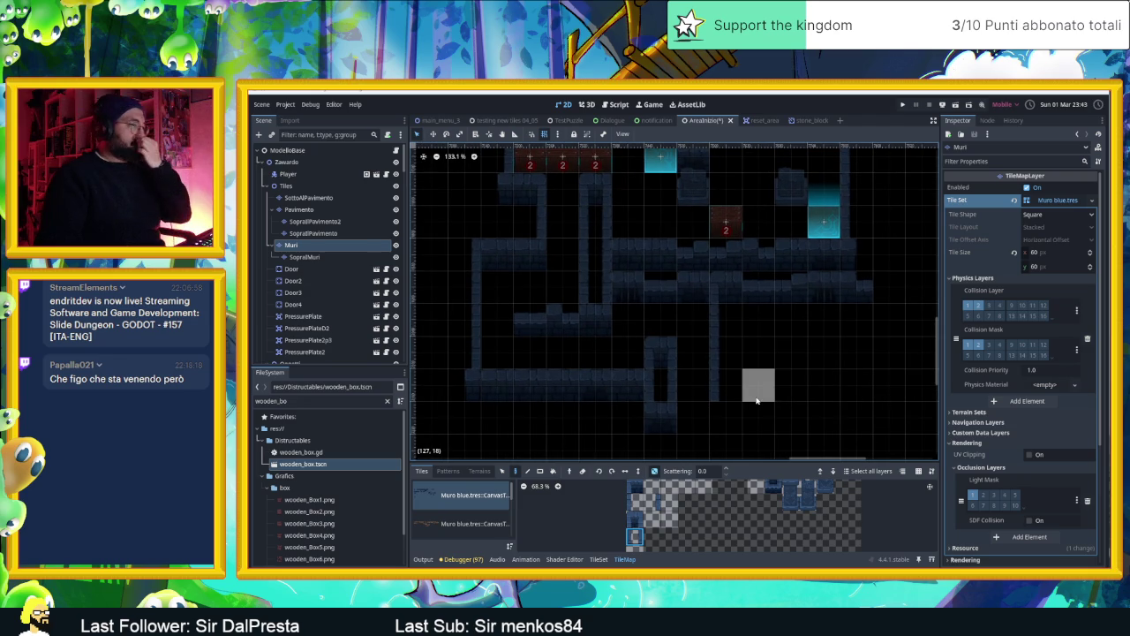
scroll(759, 402, down, 1)
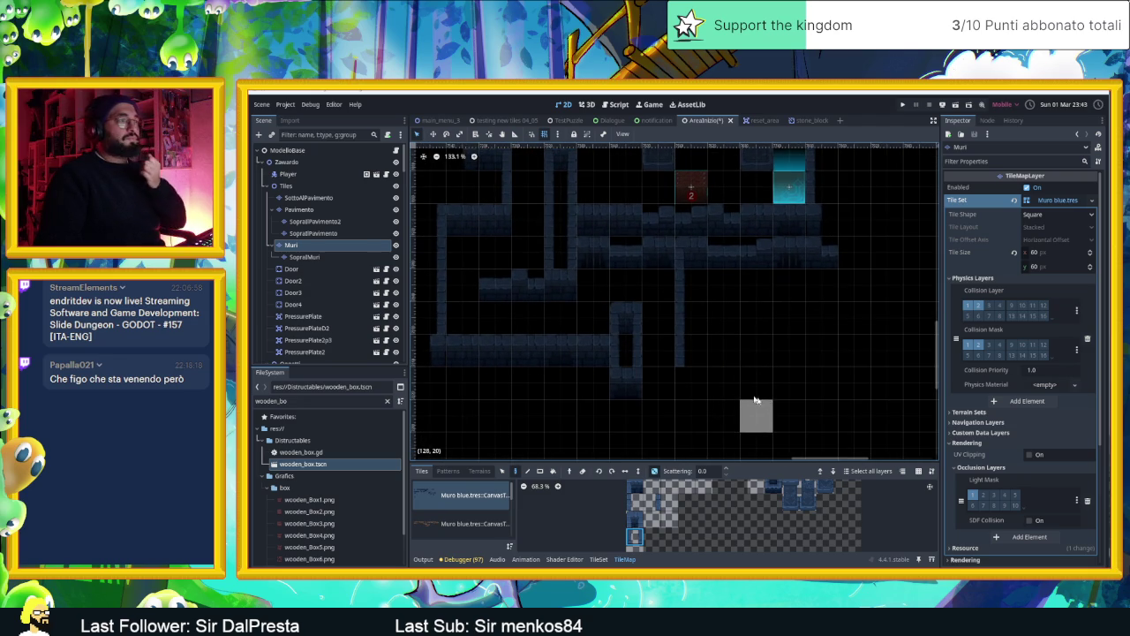
scroll(698, 497, up, 3)
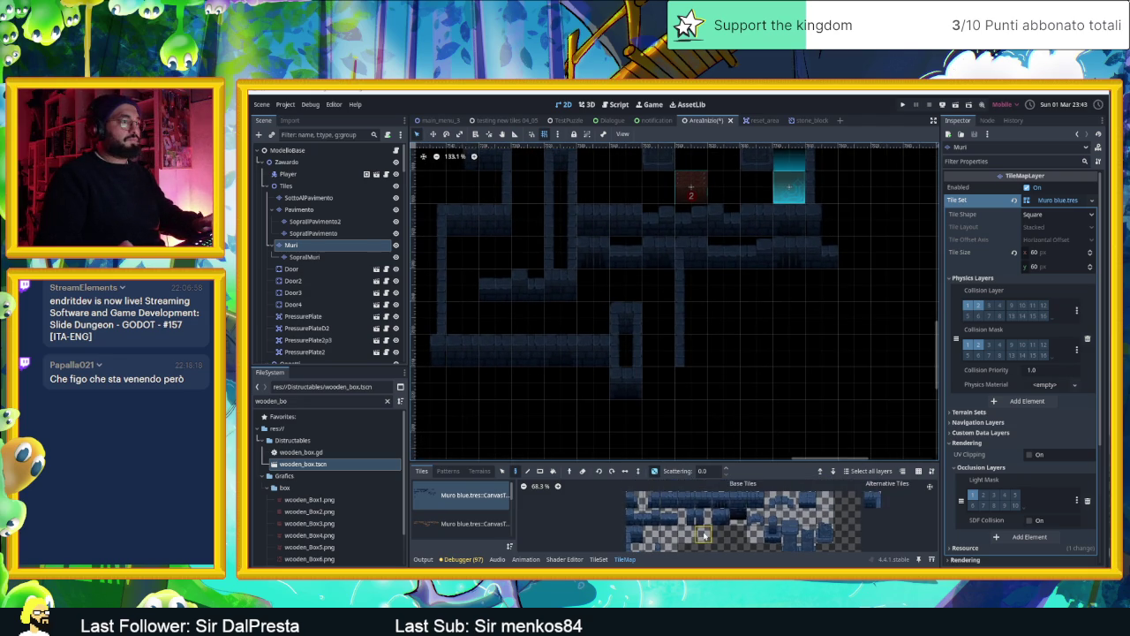
drag(739, 500, 684, 500)
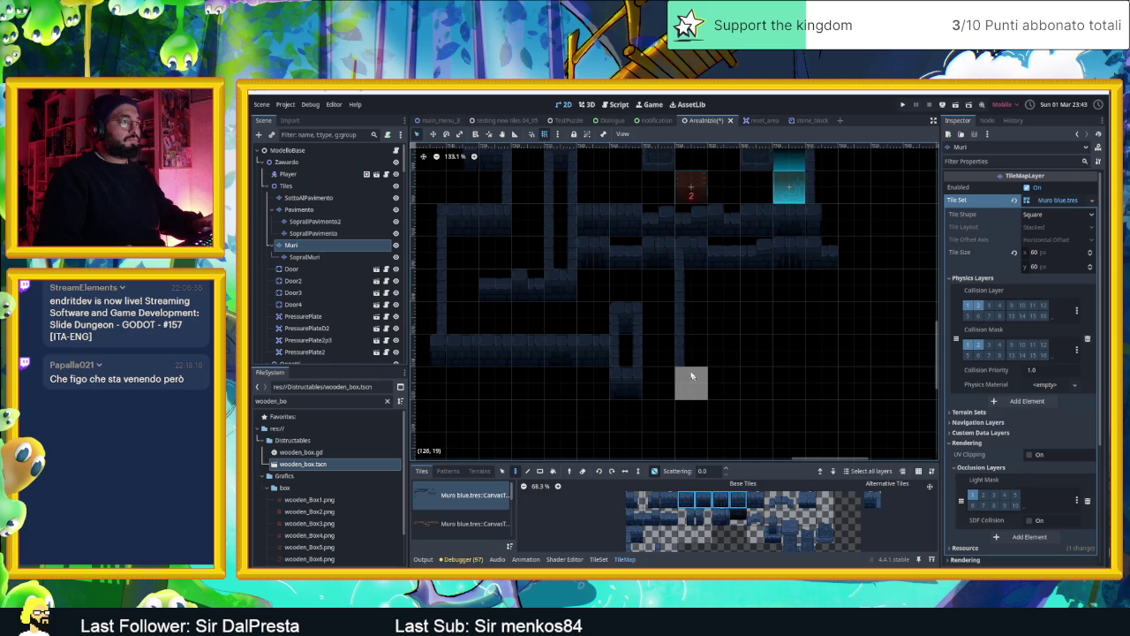
scroll(752, 348, right, 2)
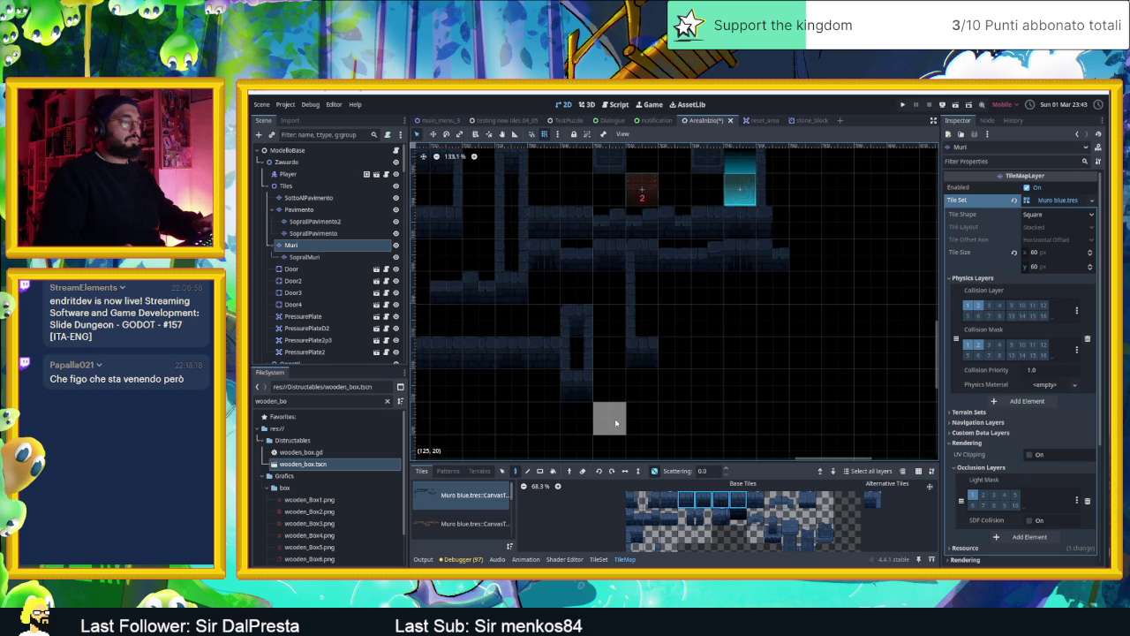
click(578, 422)
click(622, 425)
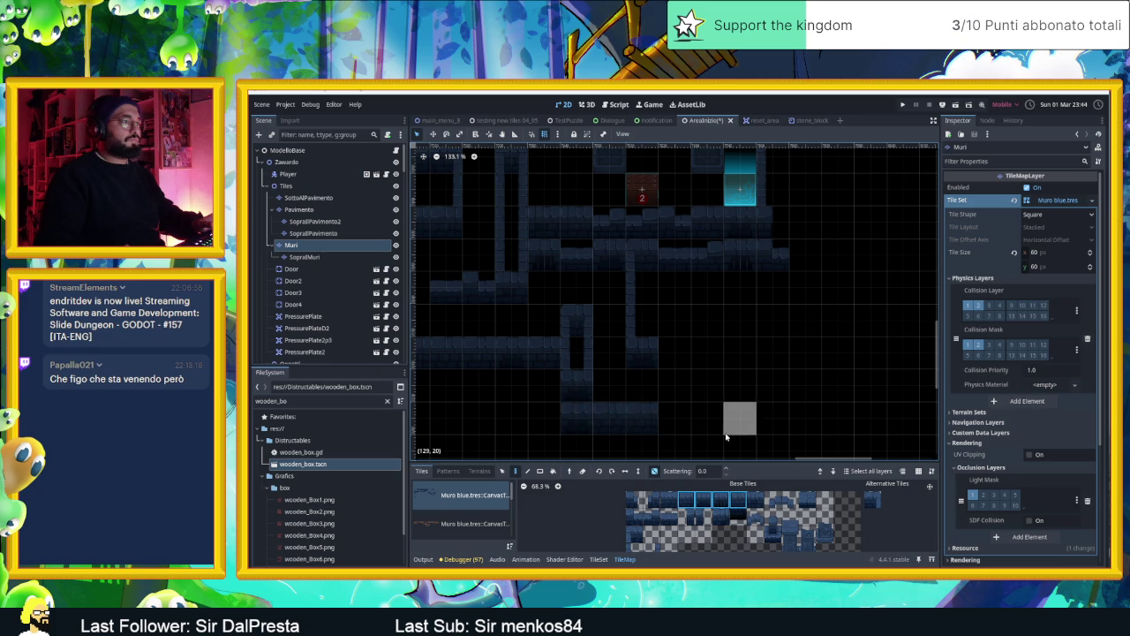
click(682, 428)
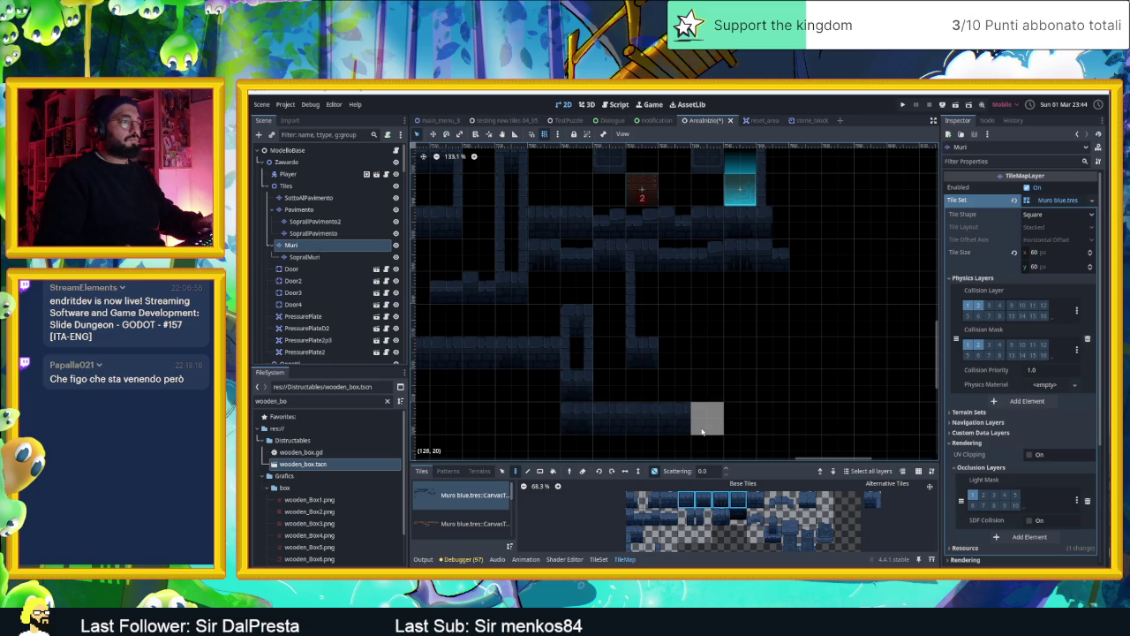
click(703, 429)
click(745, 432)
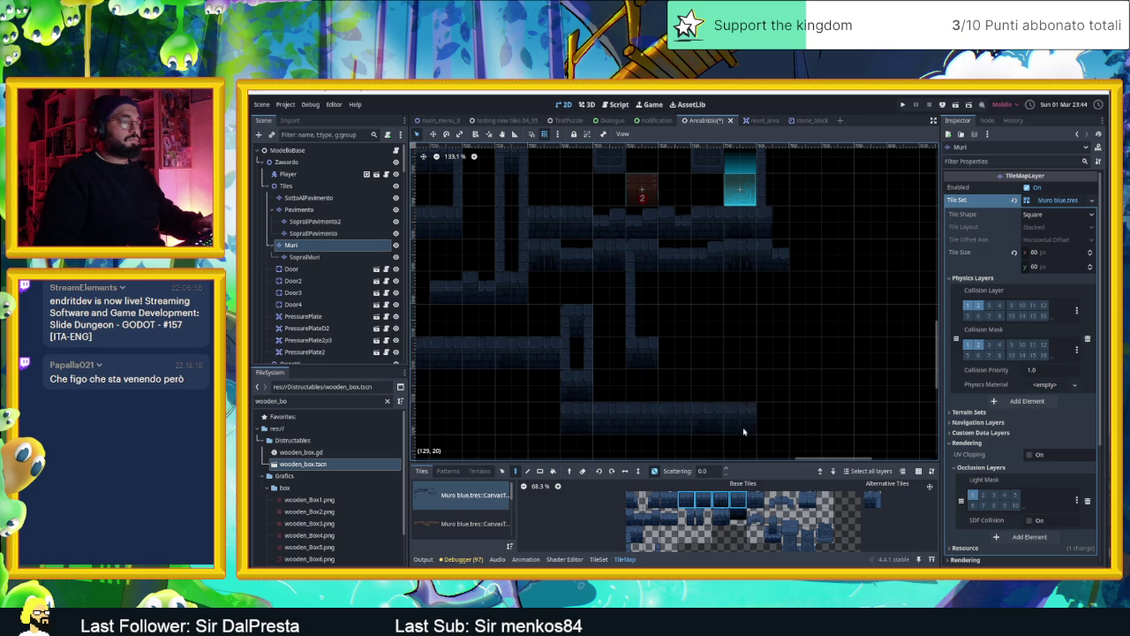
Paint a tall wall column in the lower room with random scattering turned off
scroll(654, 513, up, 2)
click(639, 532)
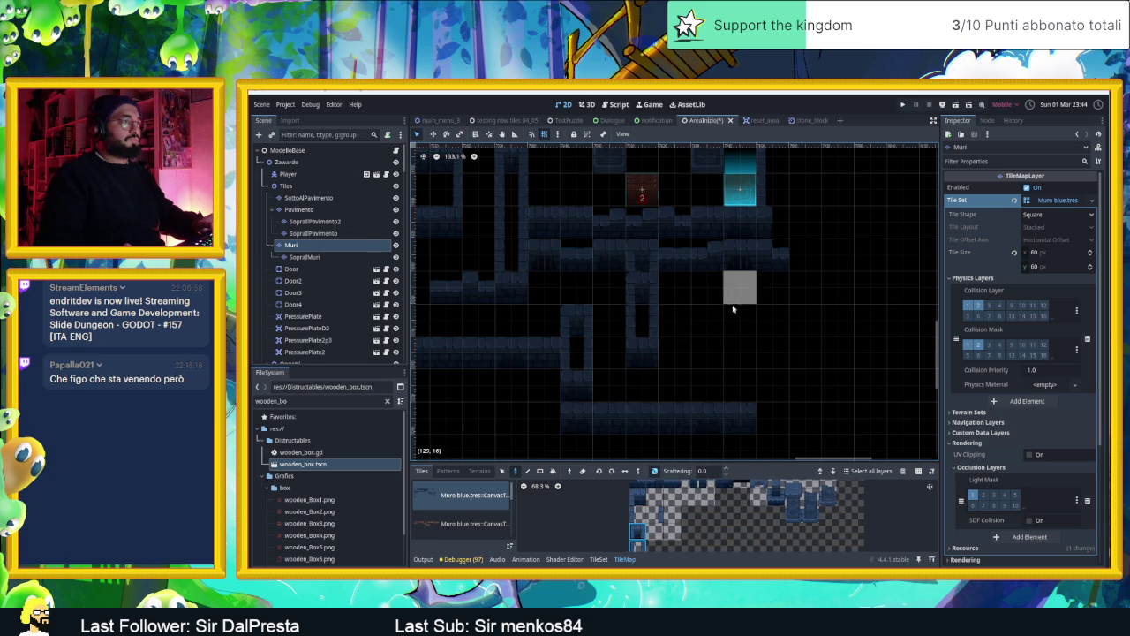
scroll(733, 308, right, 2)
scroll(752, 327, right, 3)
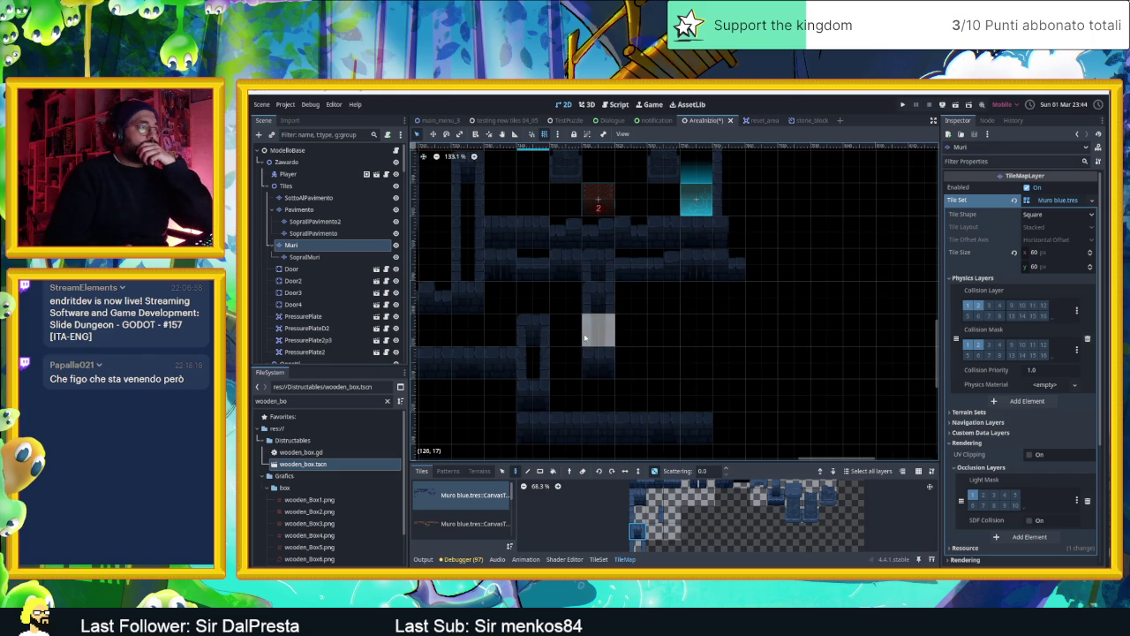
scroll(698, 357, right, 2)
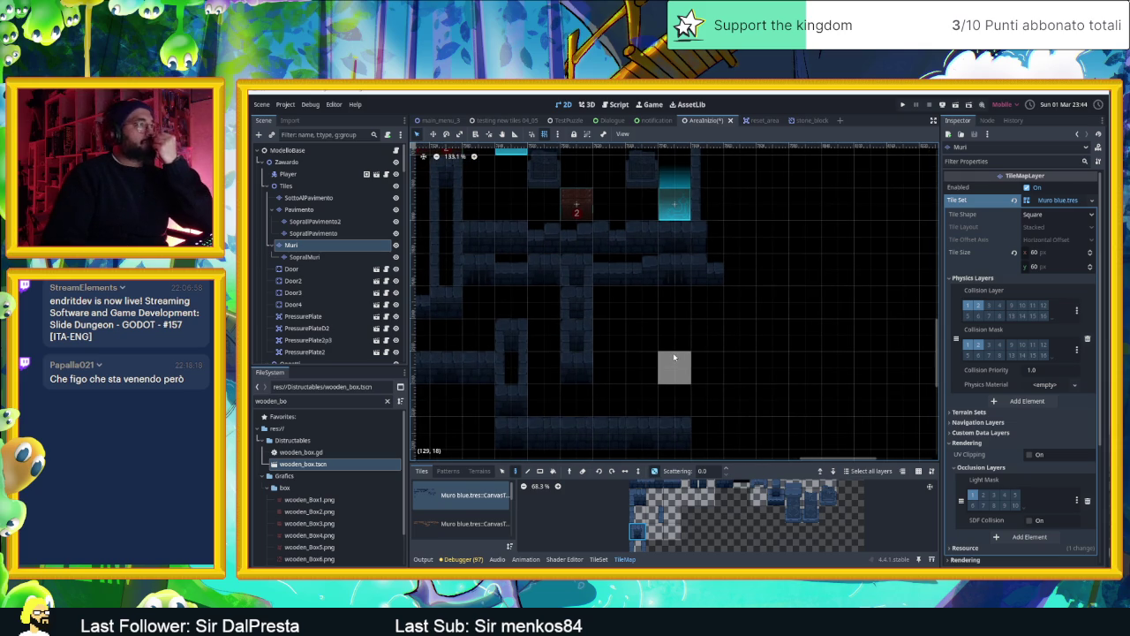
scroll(756, 525, right, 1)
scroll(768, 539, up, 1)
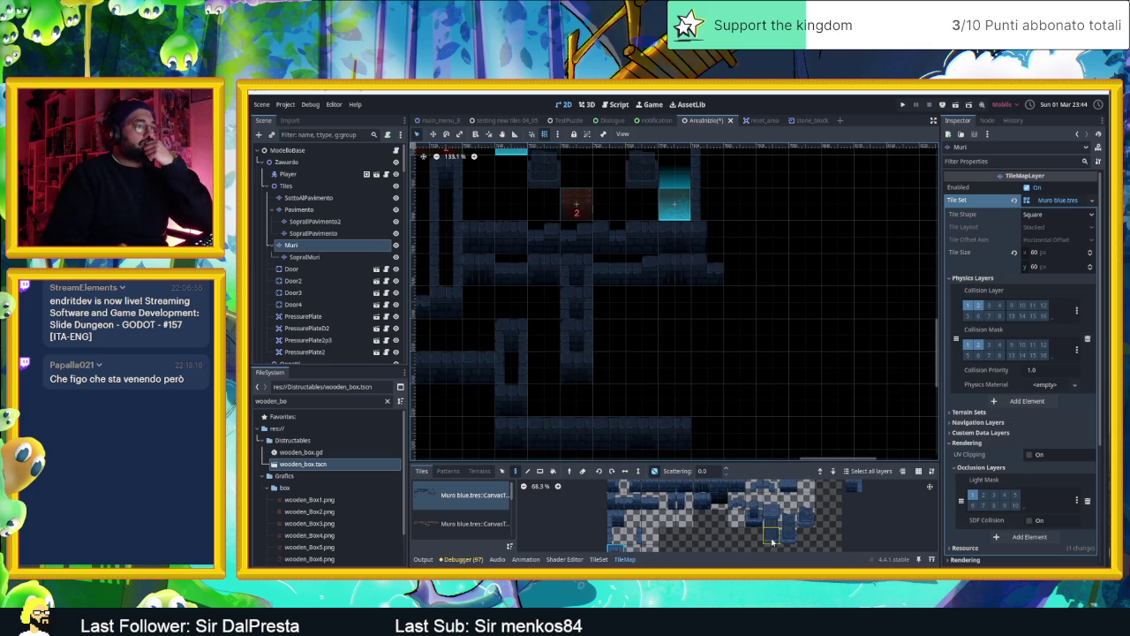
click(771, 512)
click(305, 256)
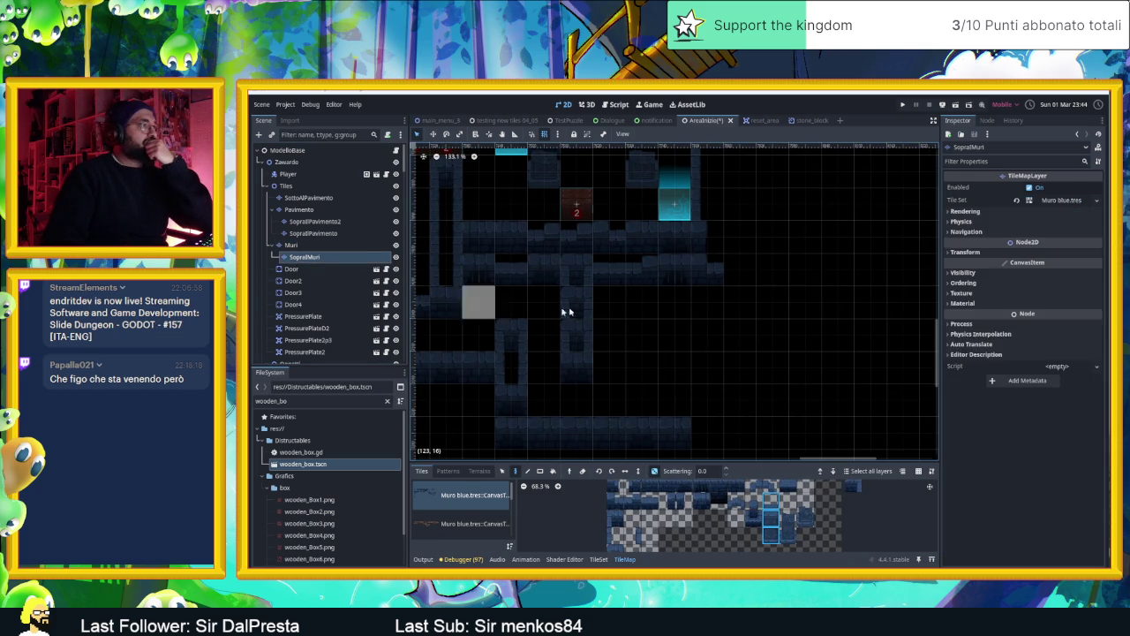
click(654, 473)
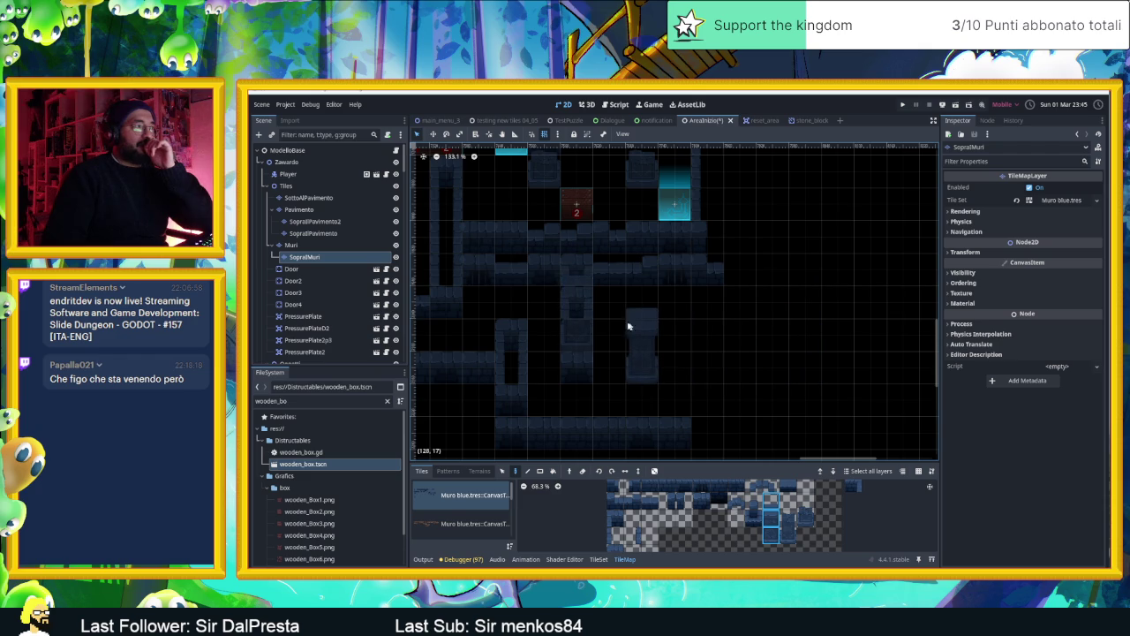
click(711, 375)
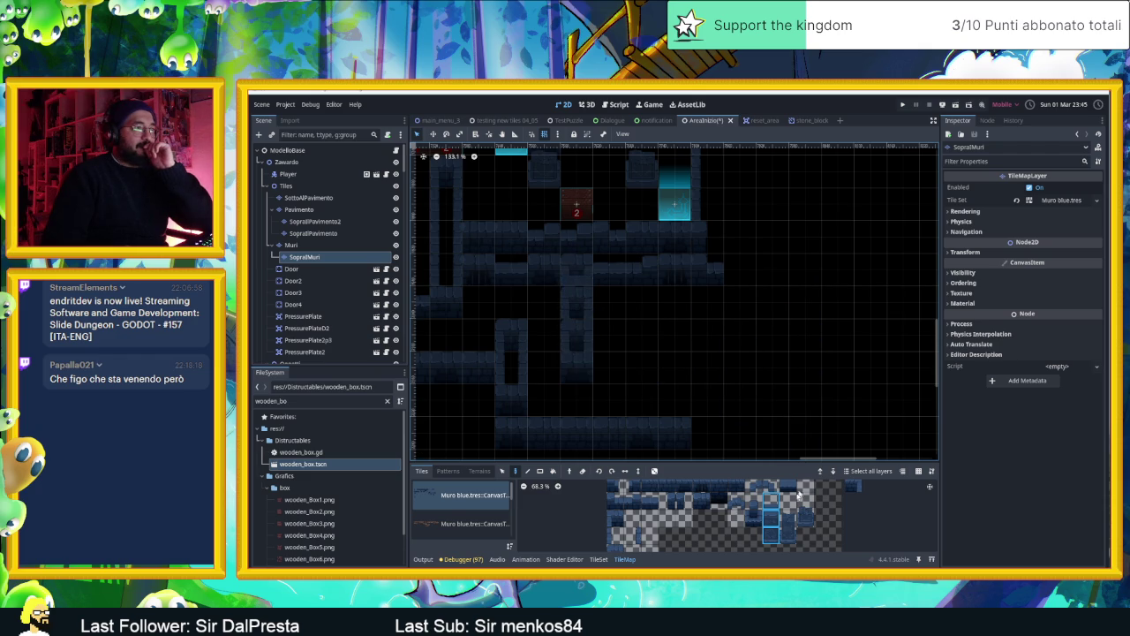
Paint a wall tile in the lower room on the Muri layer, then reselect SopraMuri
click(755, 512)
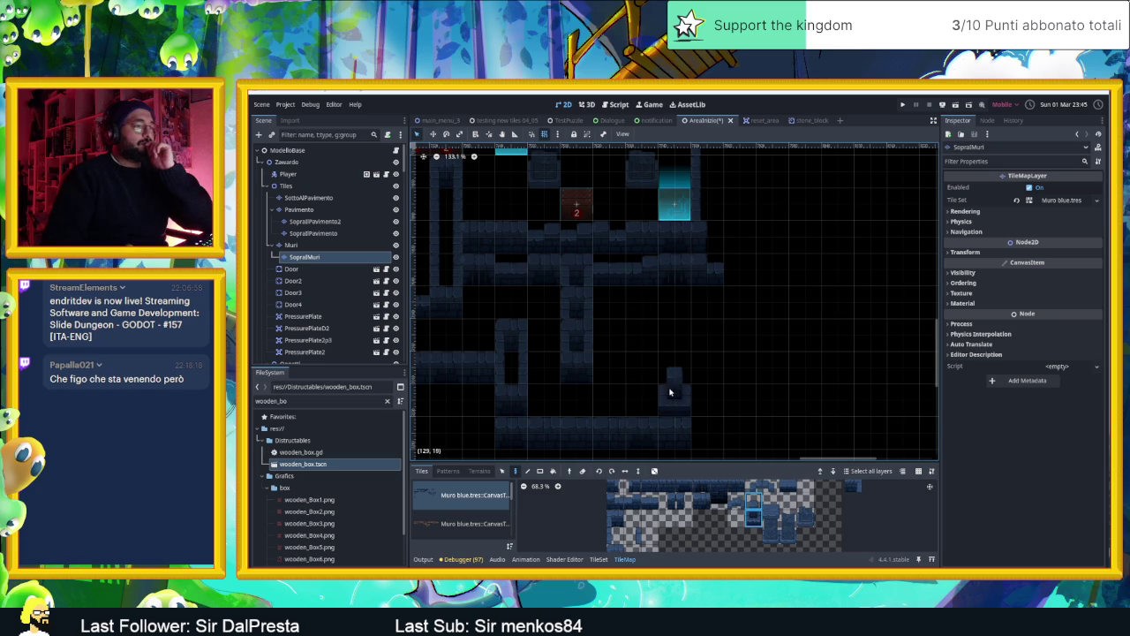
scroll(795, 517, left, 2)
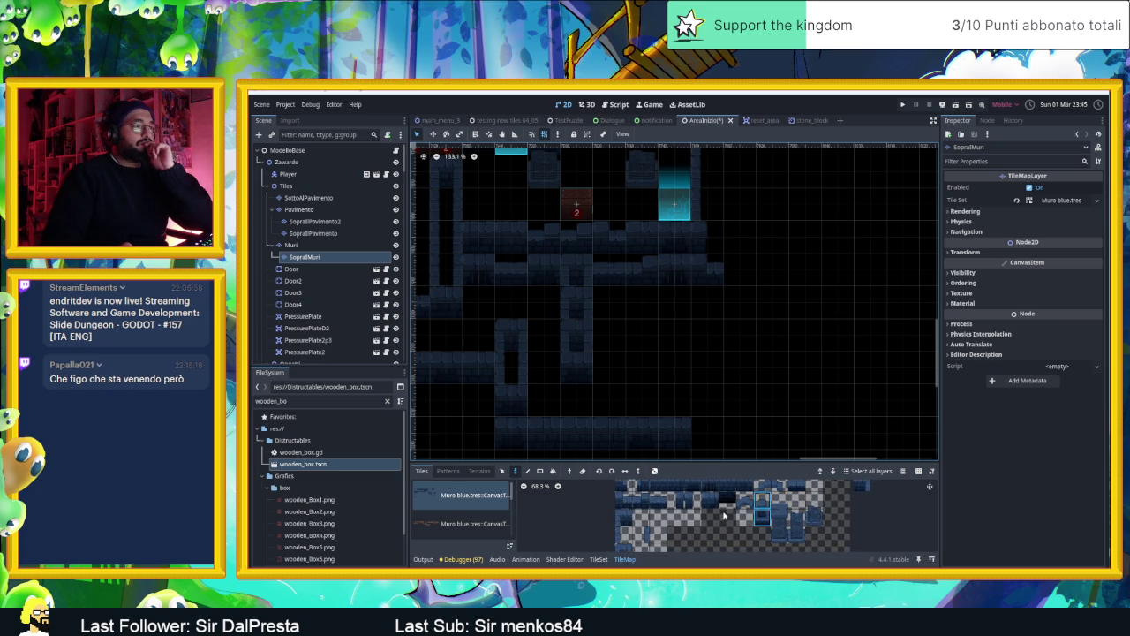
drag(793, 523, 799, 531)
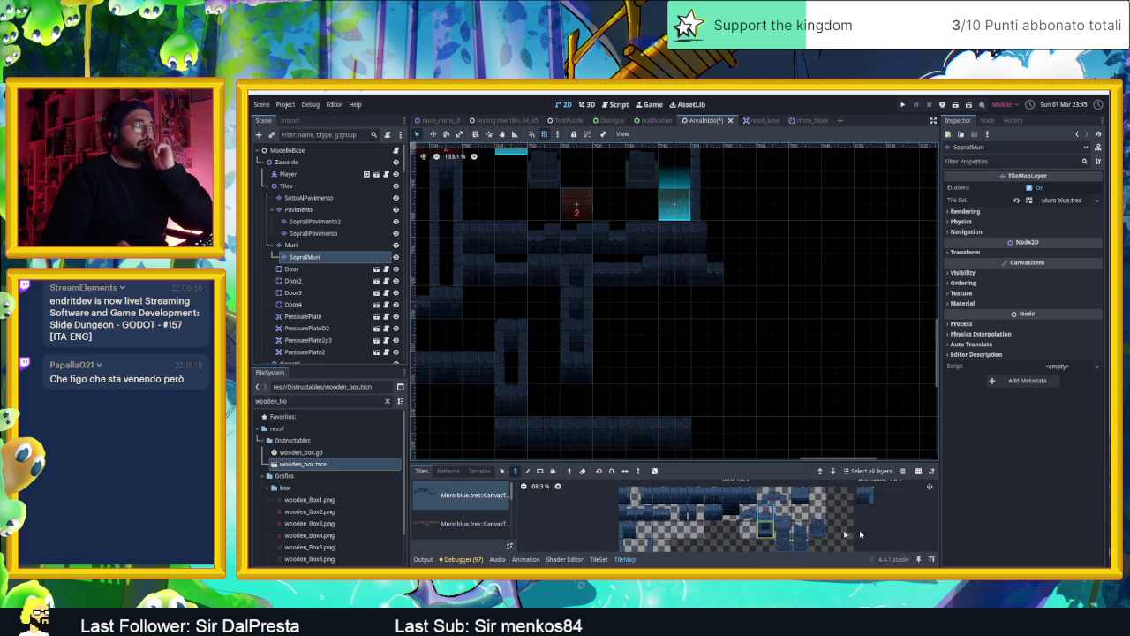
click(300, 245)
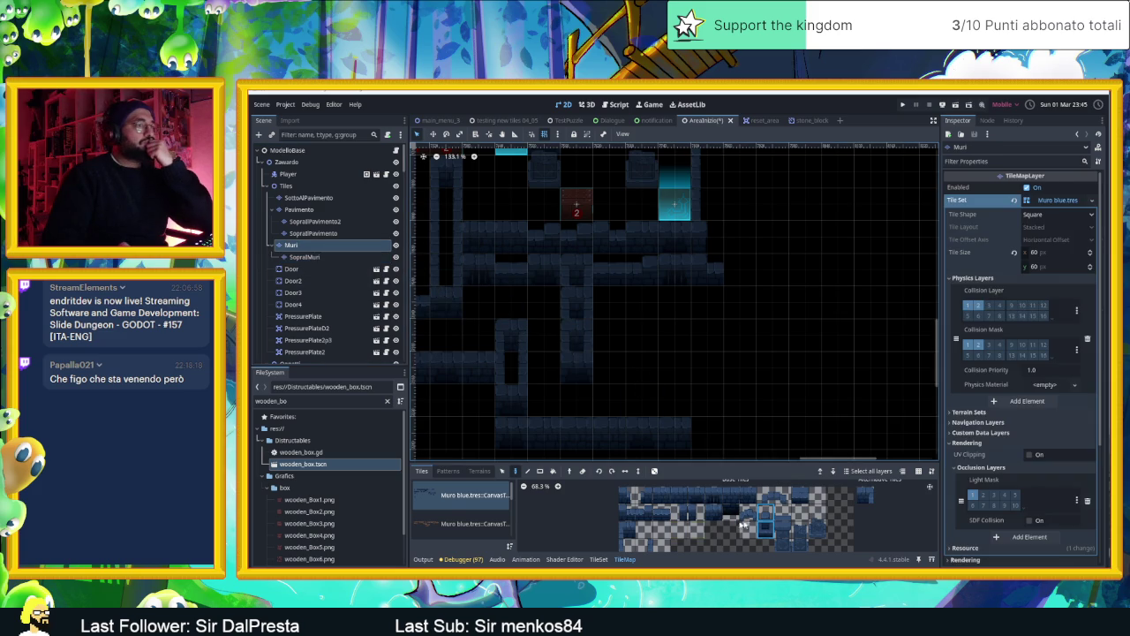
click(641, 322)
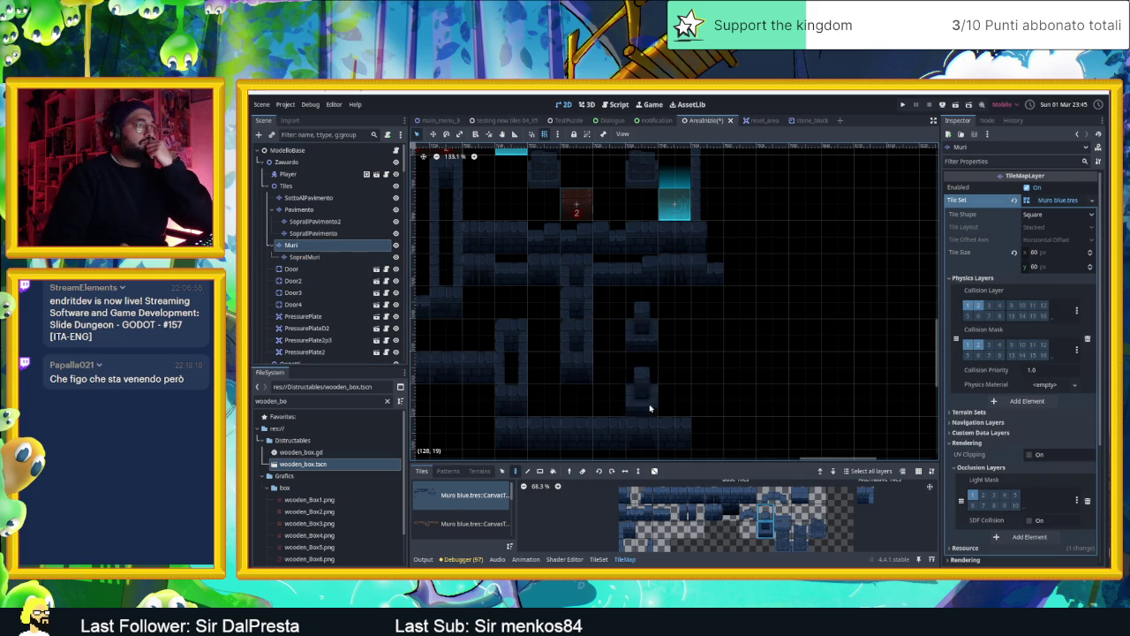
click(305, 257)
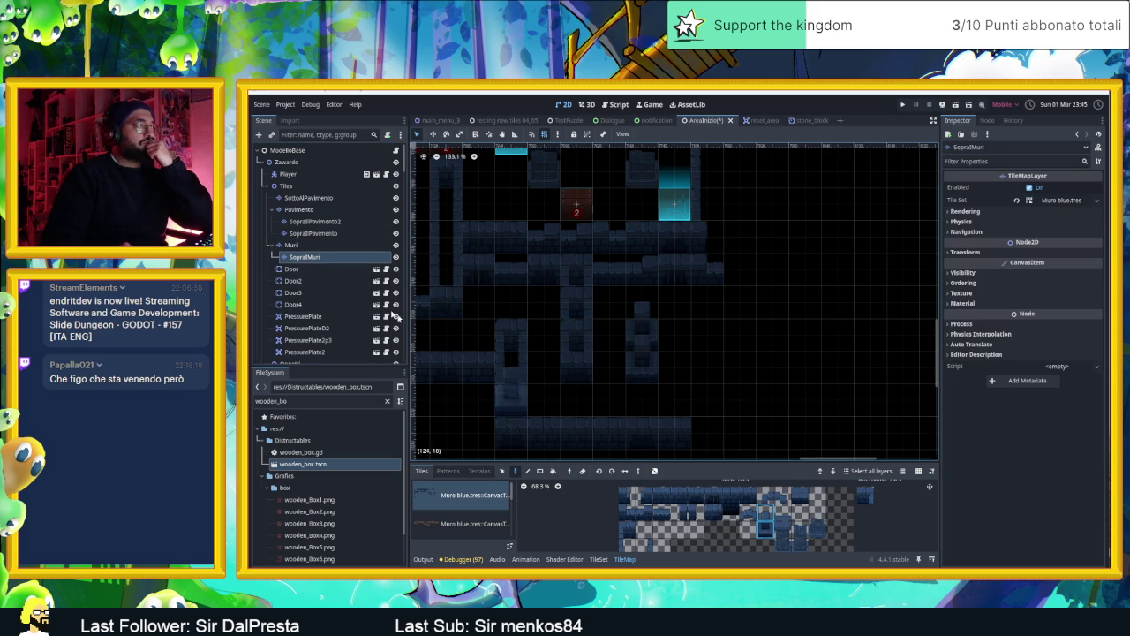
click(291, 245)
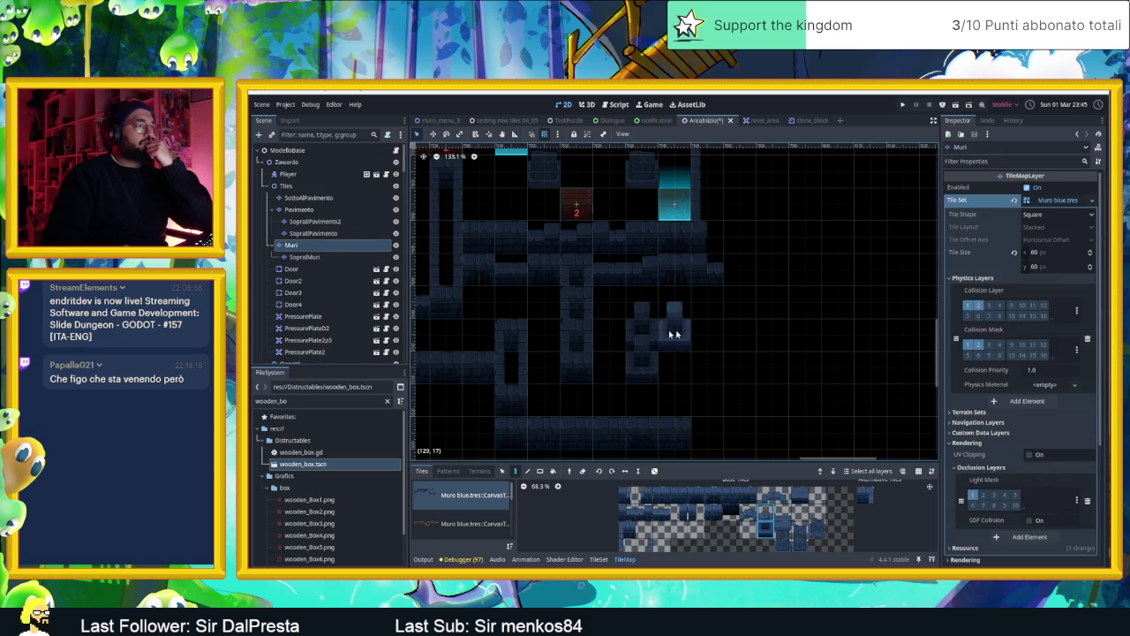
click(305, 257)
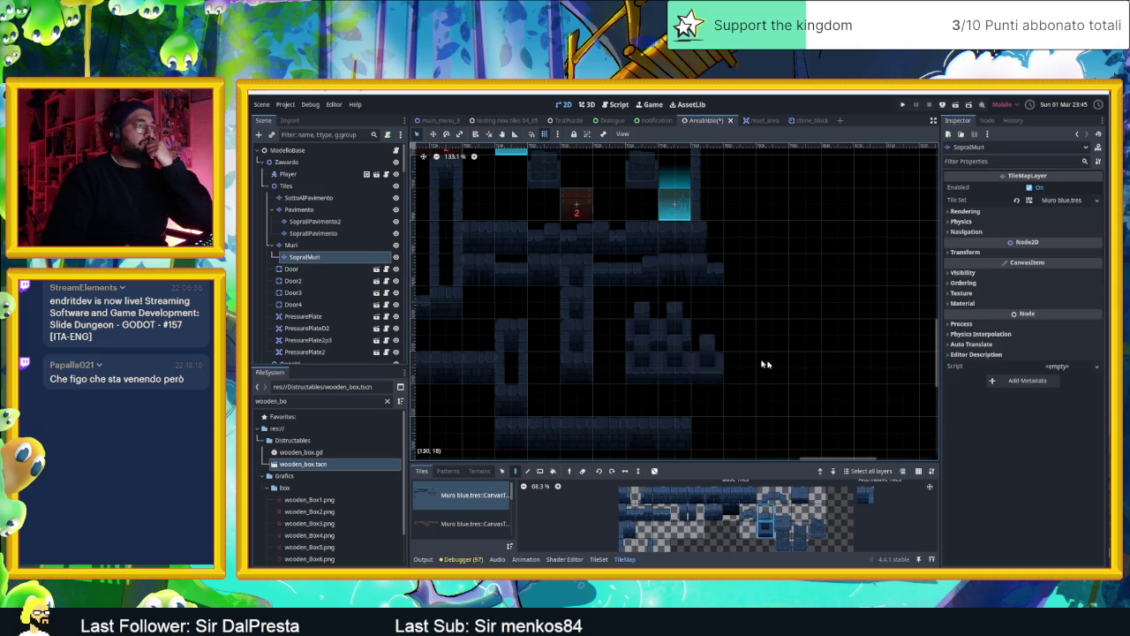
scroll(778, 366, right, 1)
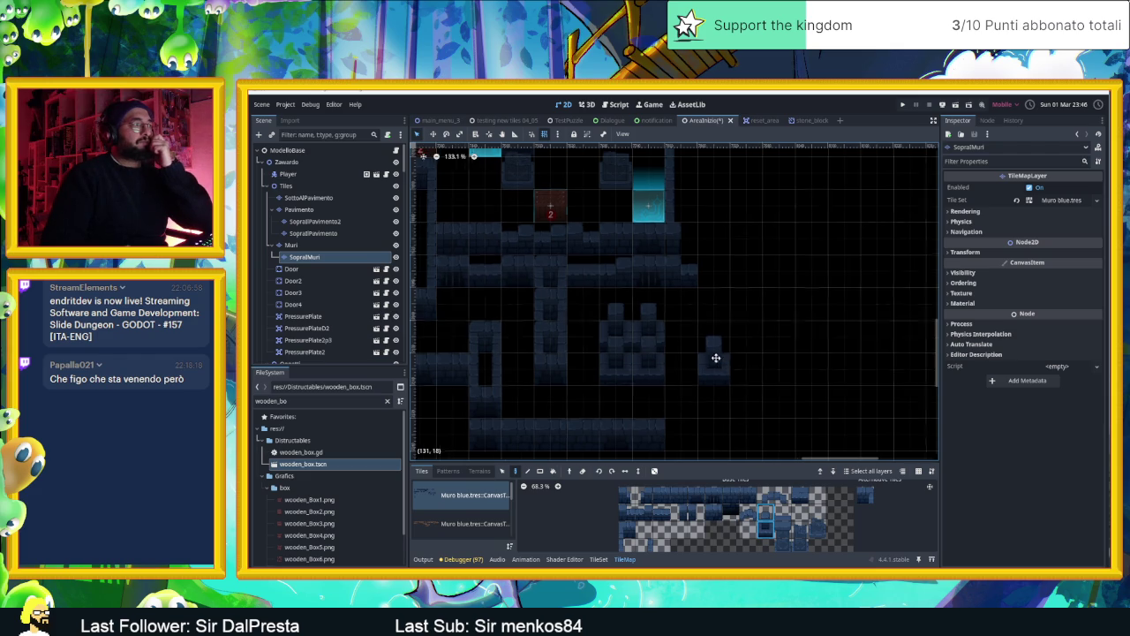
Place two horizontal wall strips to the right of the rooms
scroll(717, 358, down, 3)
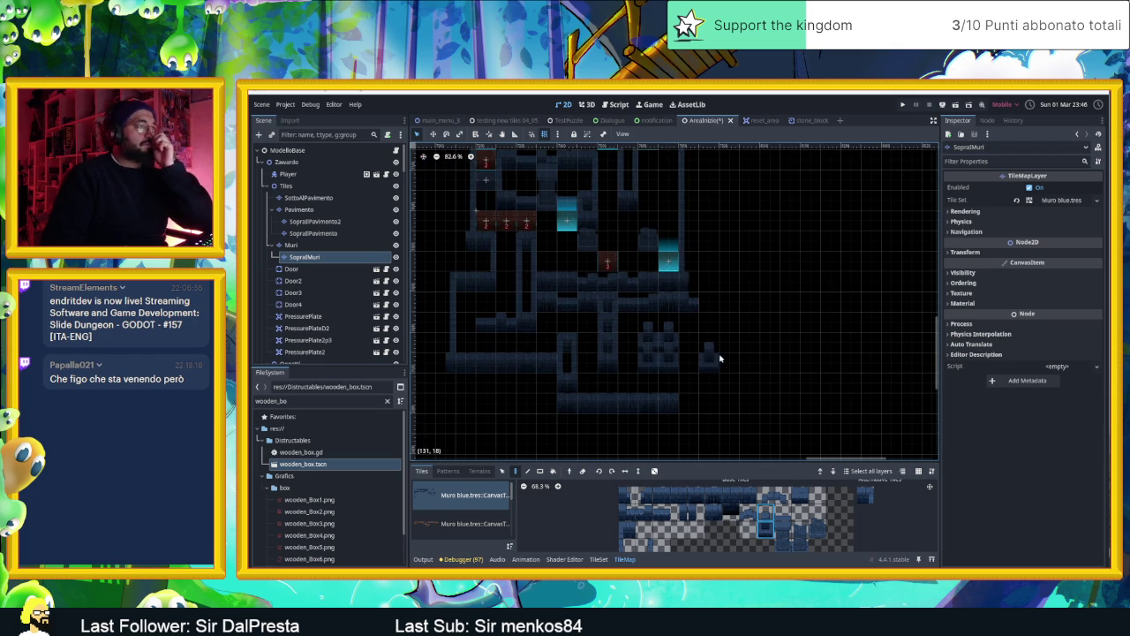
scroll(707, 362, up, 3)
drag(691, 391, 679, 369)
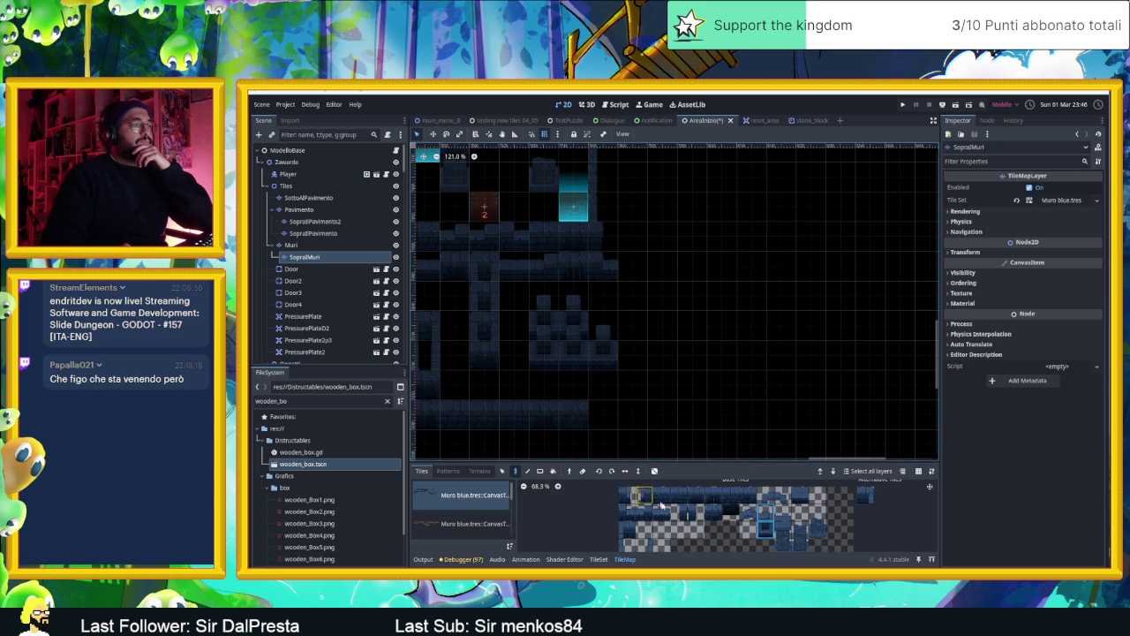
drag(663, 502, 749, 497)
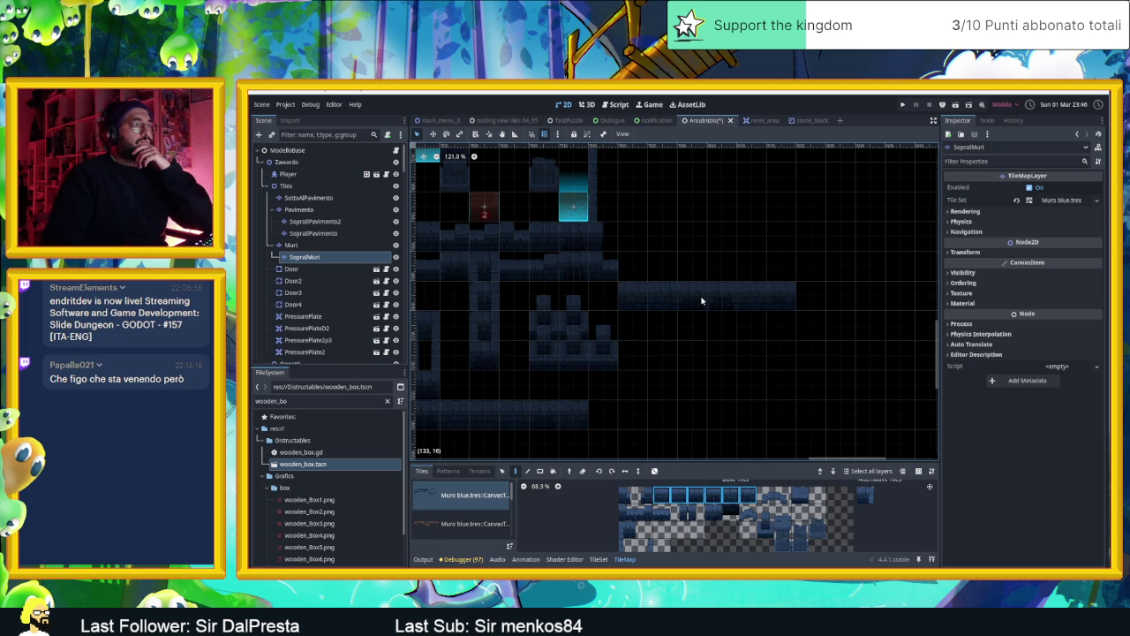
click(702, 302)
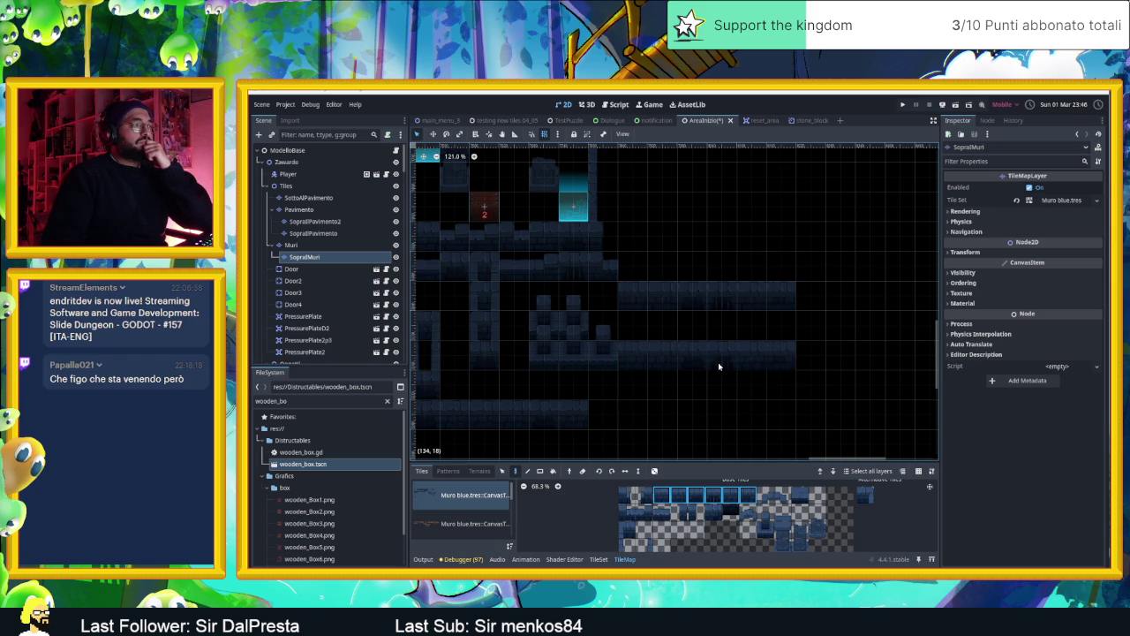
click(718, 366)
Extend the lower wall row further right with another strip
scroll(888, 396, right, 2)
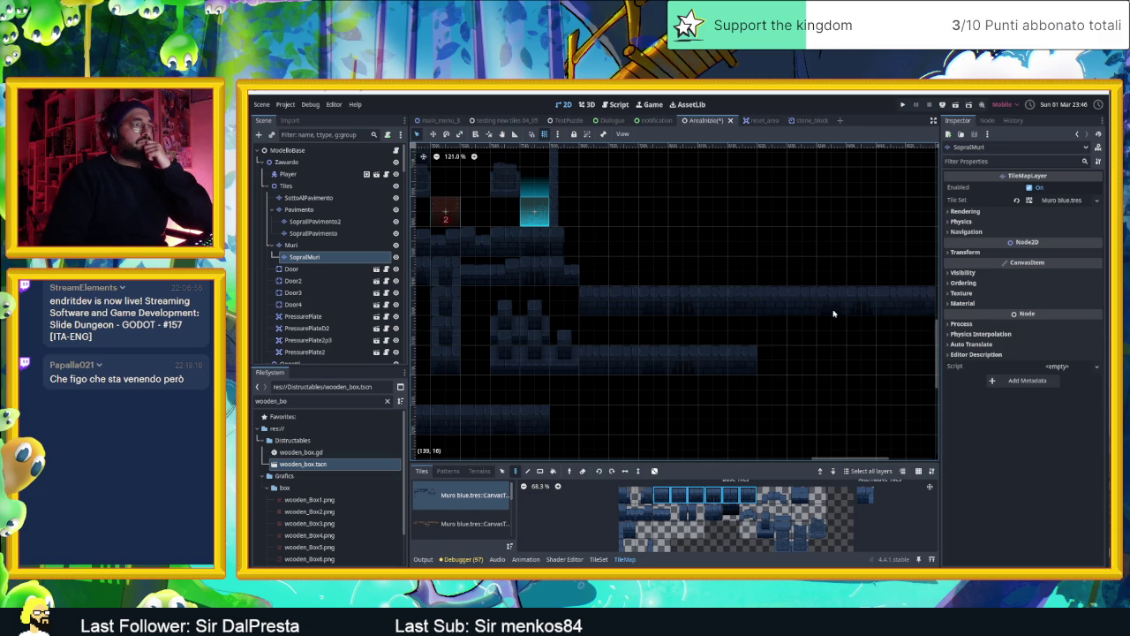
click(836, 373)
scroll(795, 398, down, 2)
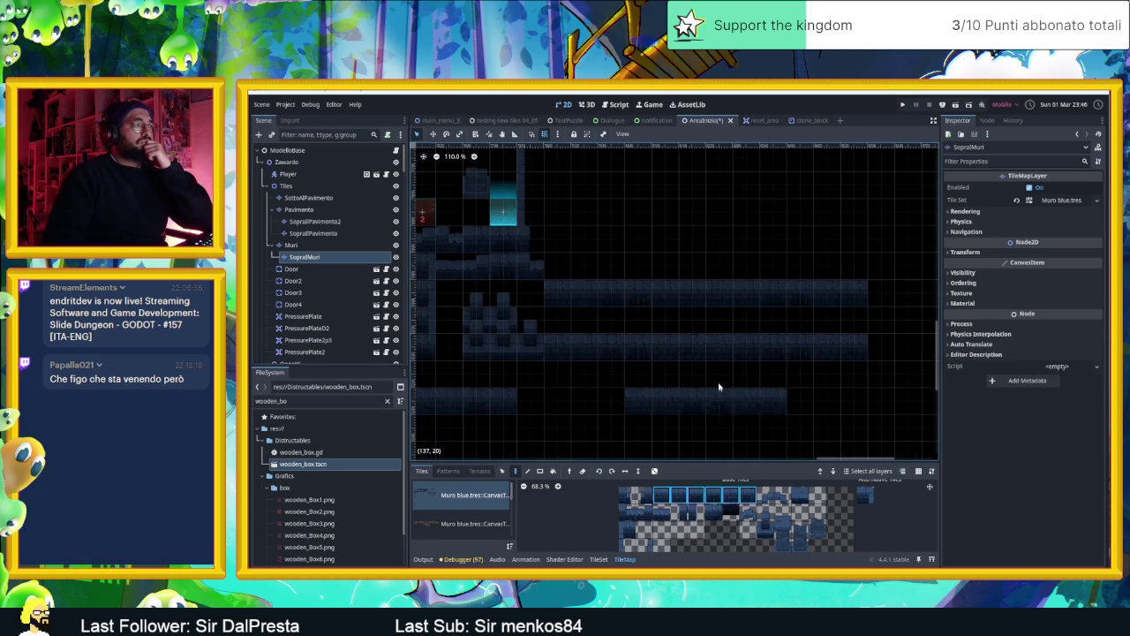
click(628, 543)
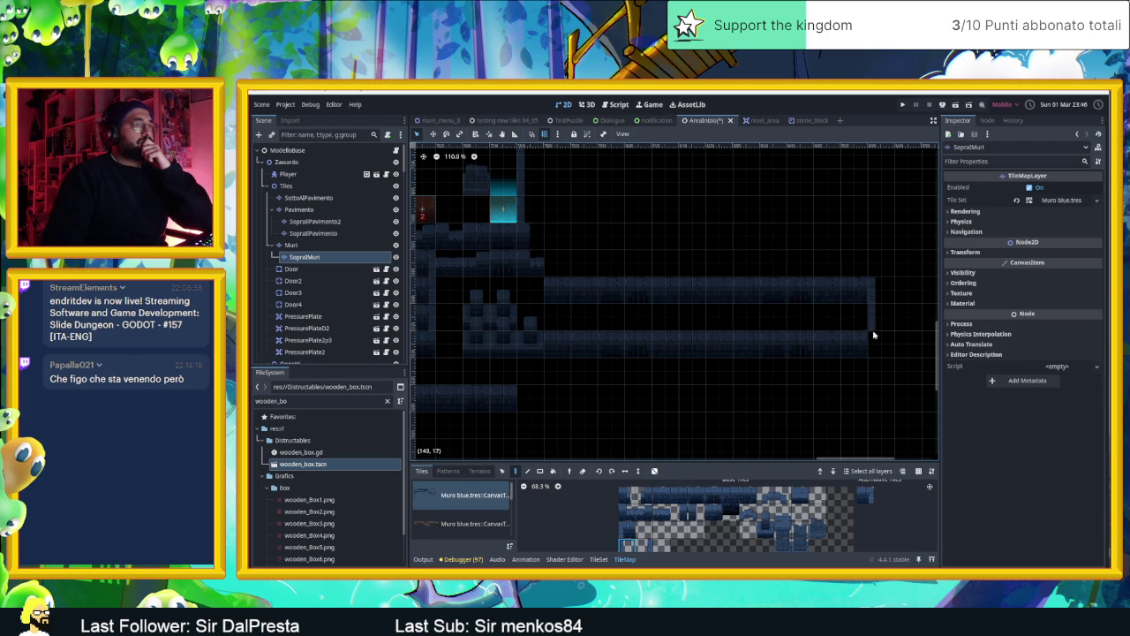
scroll(694, 379, left, 2)
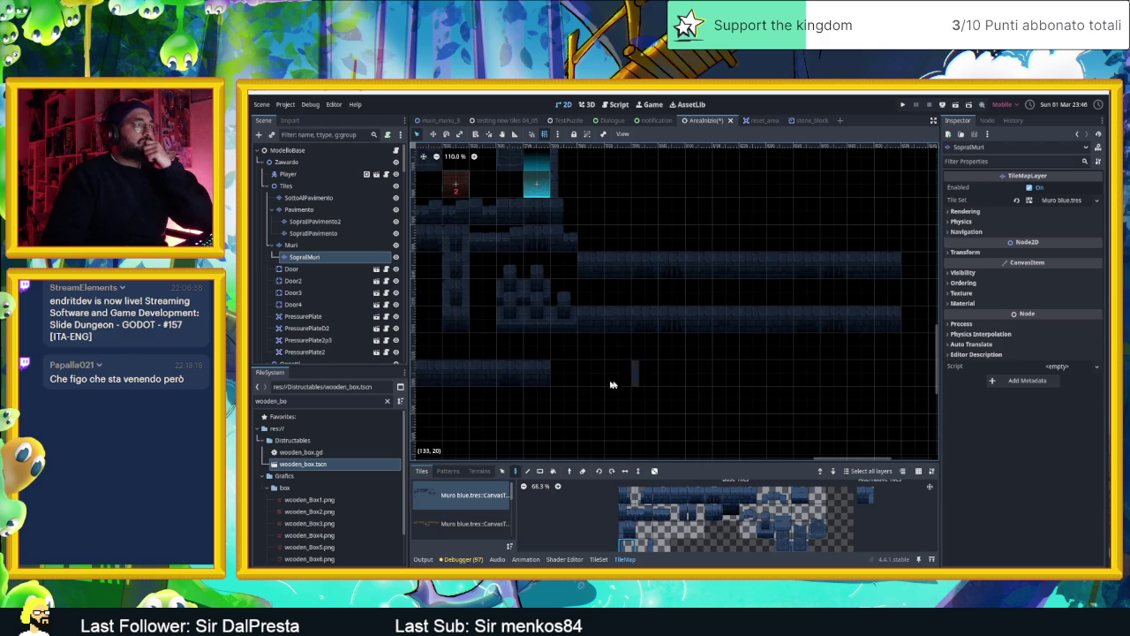
Paint bottom-row wall tiles below the end of the lower corridor
click(864, 494)
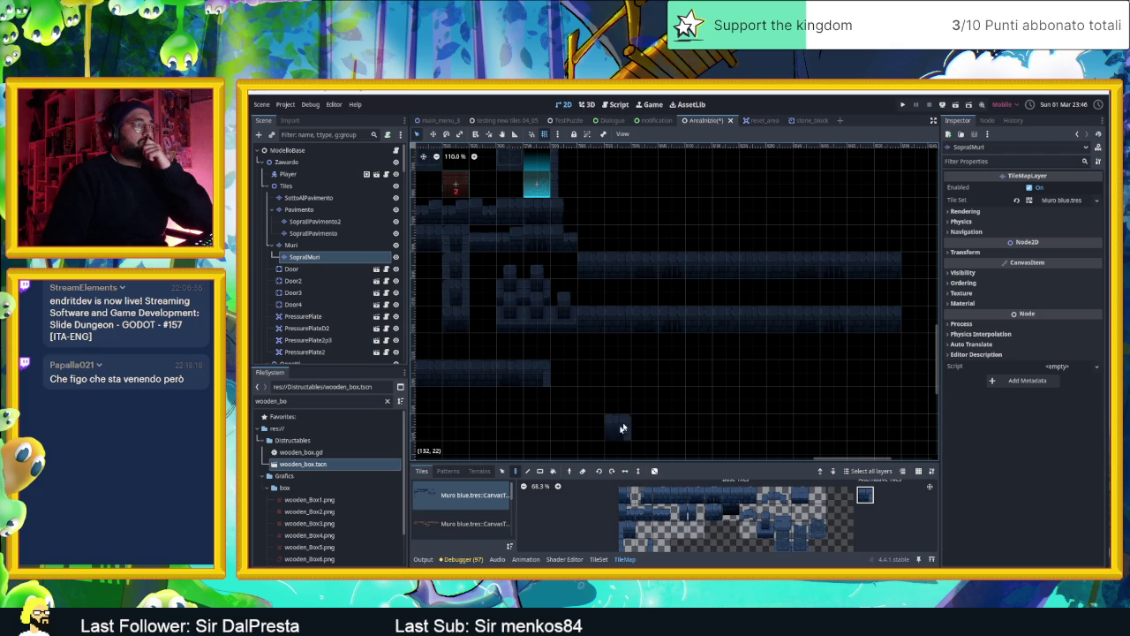
click(642, 545)
click(548, 399)
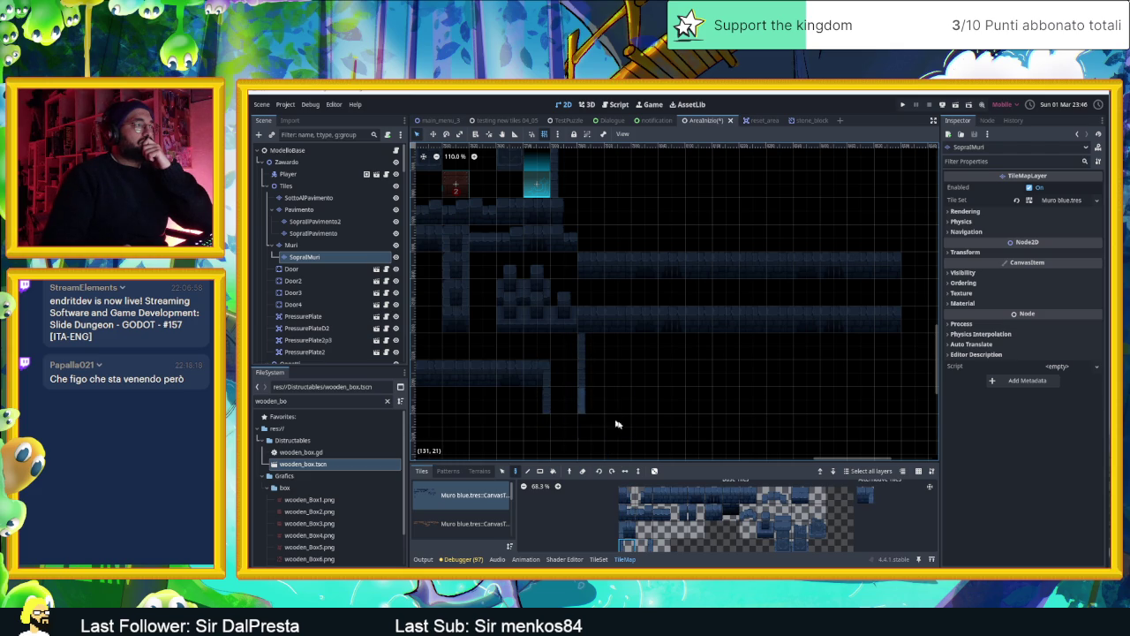
scroll(630, 429, down, 2)
scroll(630, 429, left, 1)
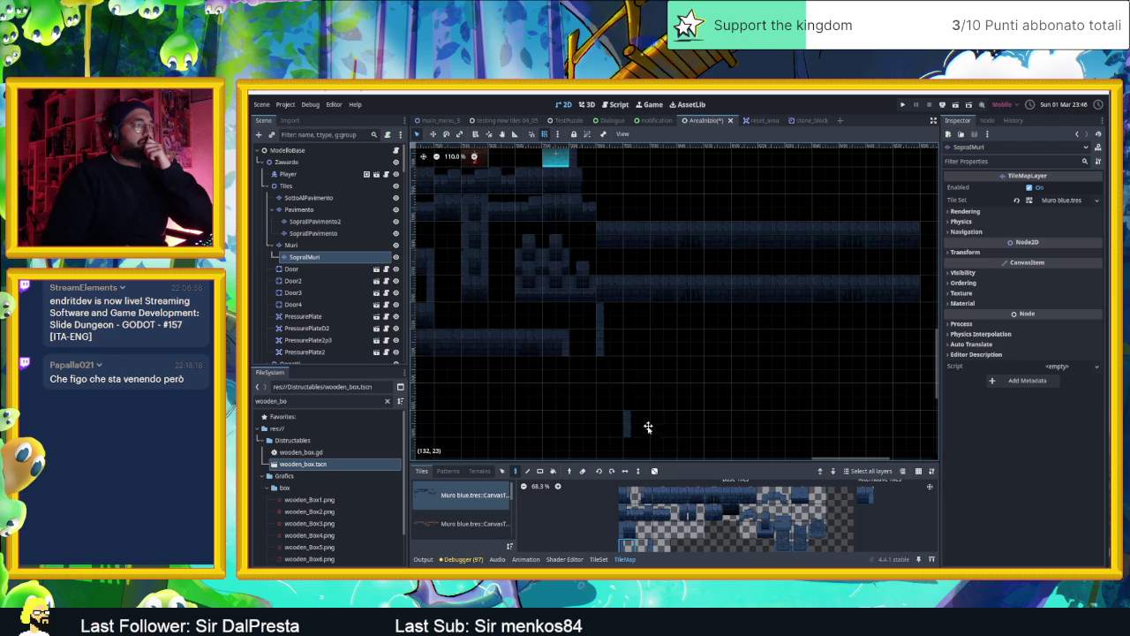
scroll(646, 433, down, 1)
scroll(646, 432, left, 1)
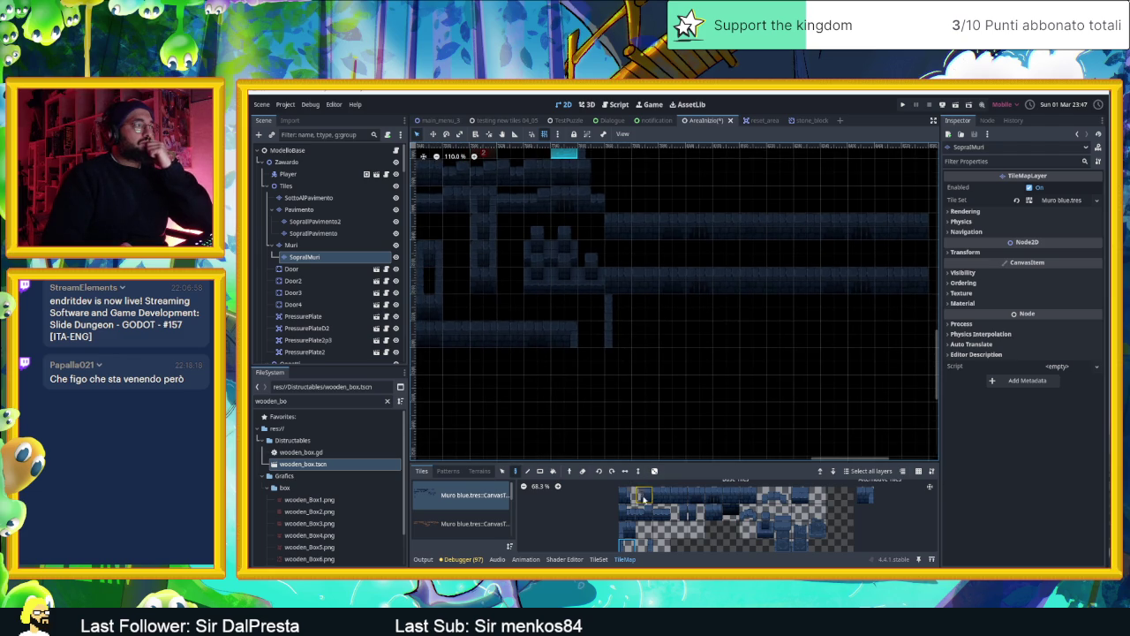
click(678, 494)
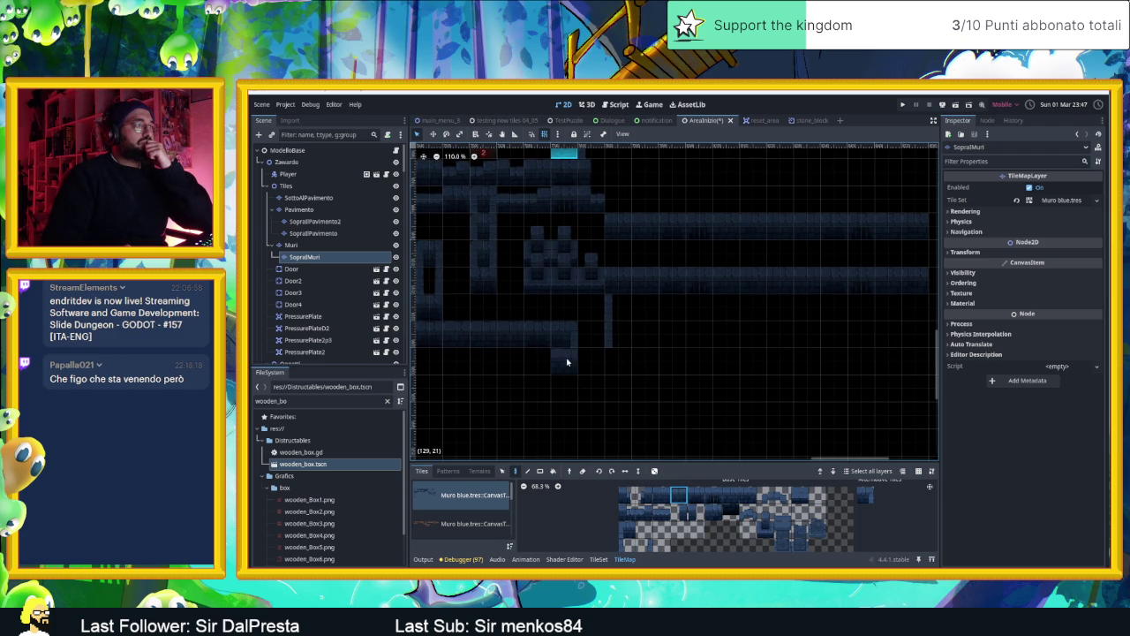
click(624, 361)
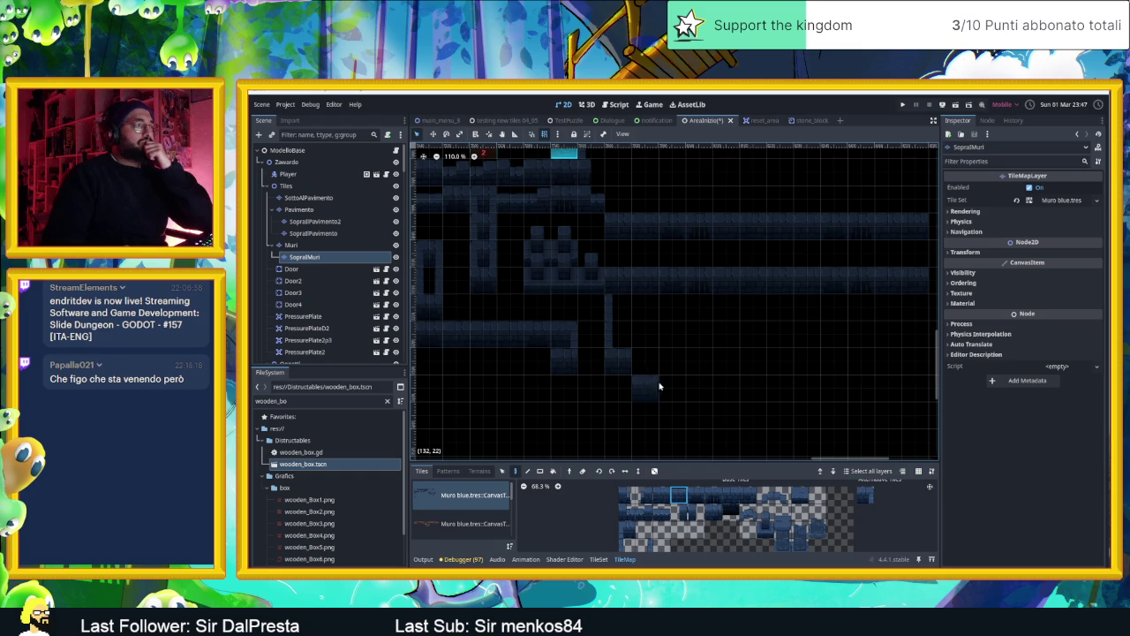
Erase the wall column below the corridor, leaving the corridor rows intact
scroll(686, 364, down, 1)
scroll(687, 364, left, 1)
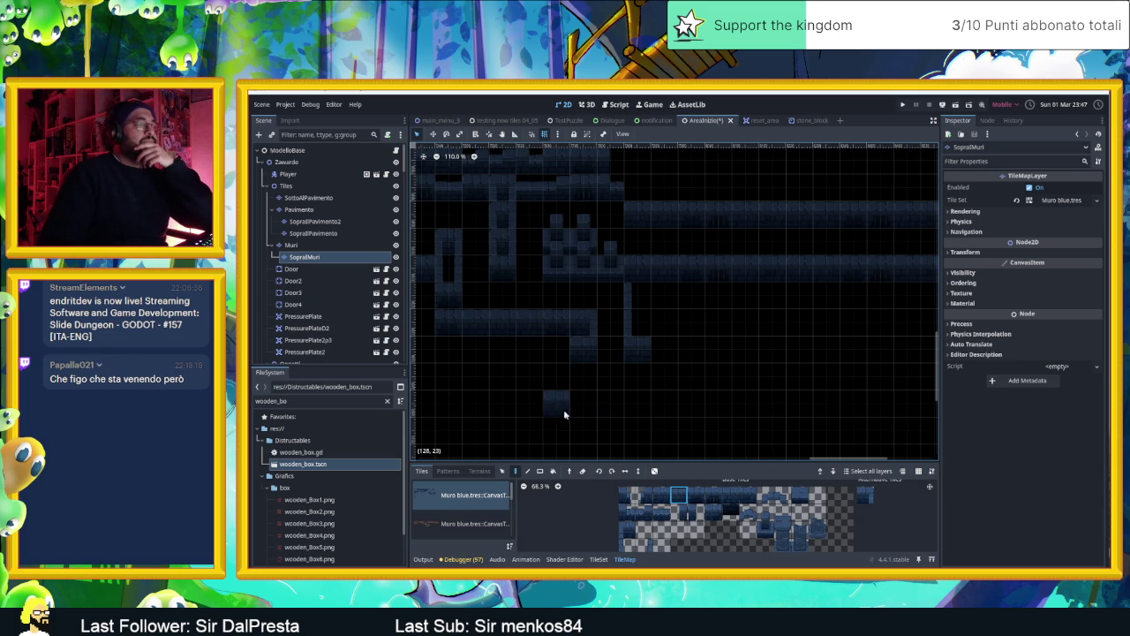
drag(563, 399, 537, 404)
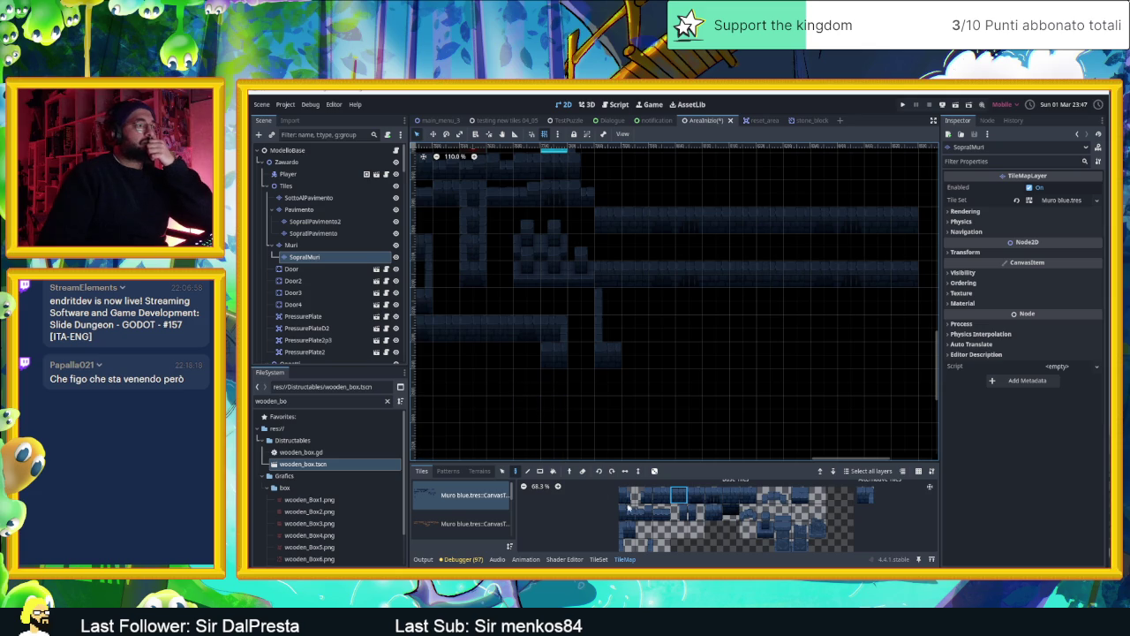
click(643, 545)
mouse_move(589, 409)
mouse_down()
mouse_move(575, 386)
mouse_move(510, 402)
mouse_up()
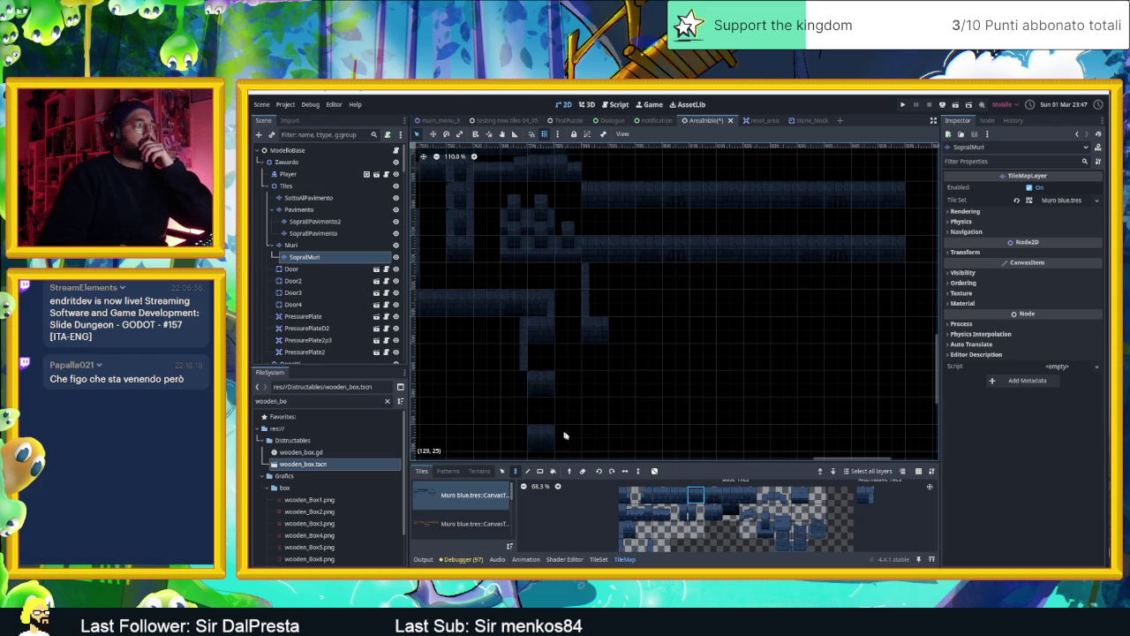
click(865, 494)
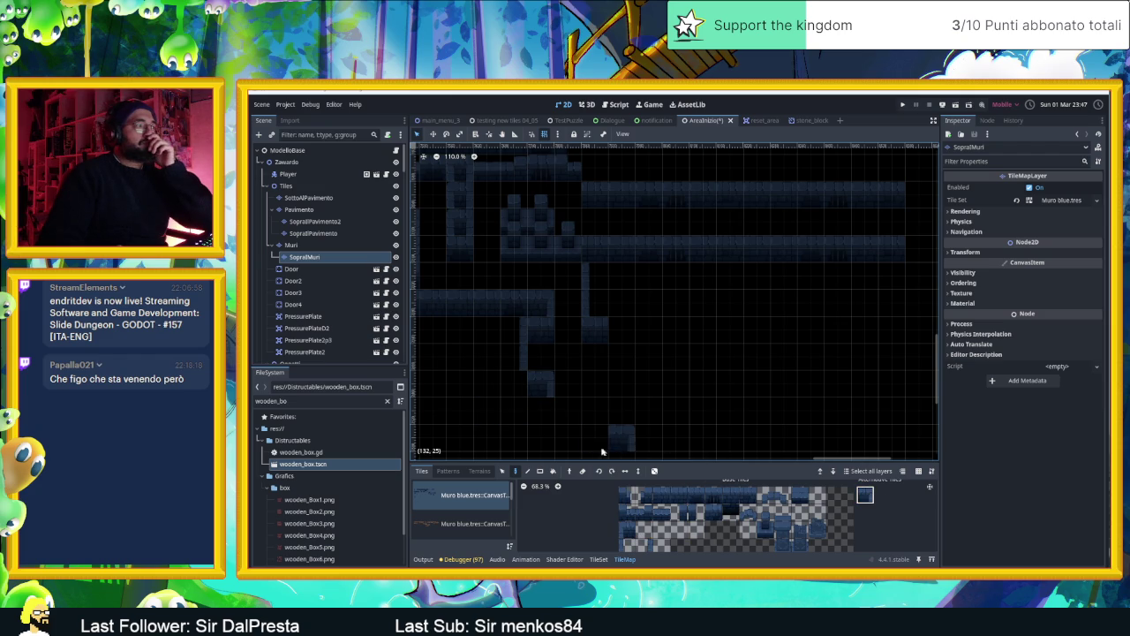
click(678, 495)
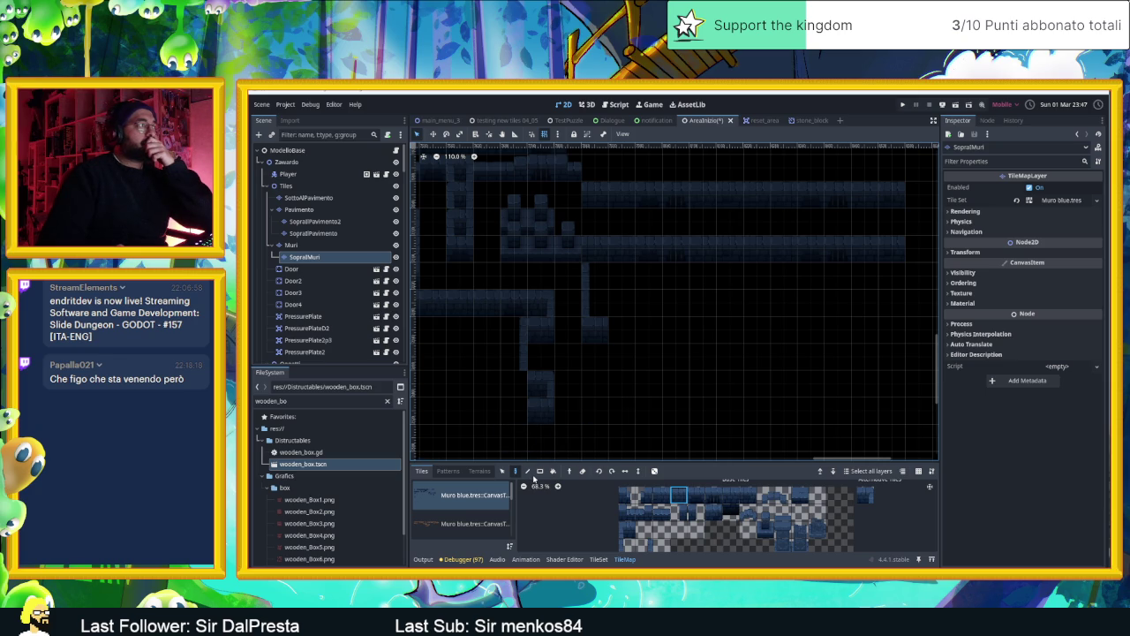
mouse_move(530, 449)
mouse_down()
mouse_move(569, 414)
mouse_move(528, 362)
mouse_move(545, 329)
mouse_up()
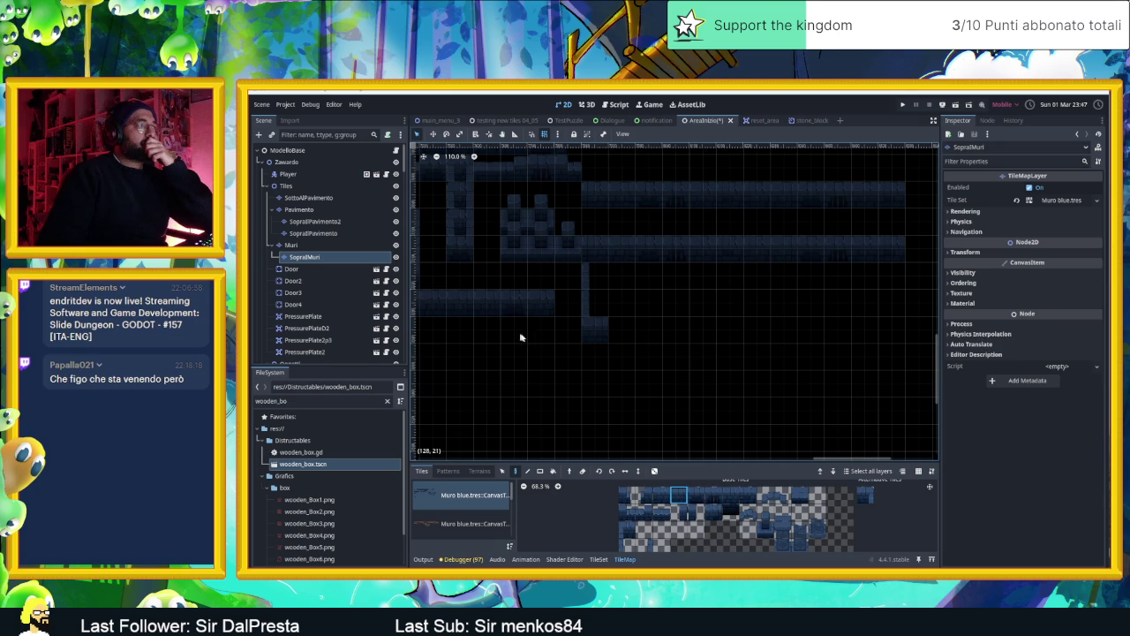
Erase stray tiles and the start of the top-right wall row on SopraIMuri
mouse_move(584, 324)
mouse_down()
mouse_move(601, 250)
mouse_move(566, 256)
mouse_up()
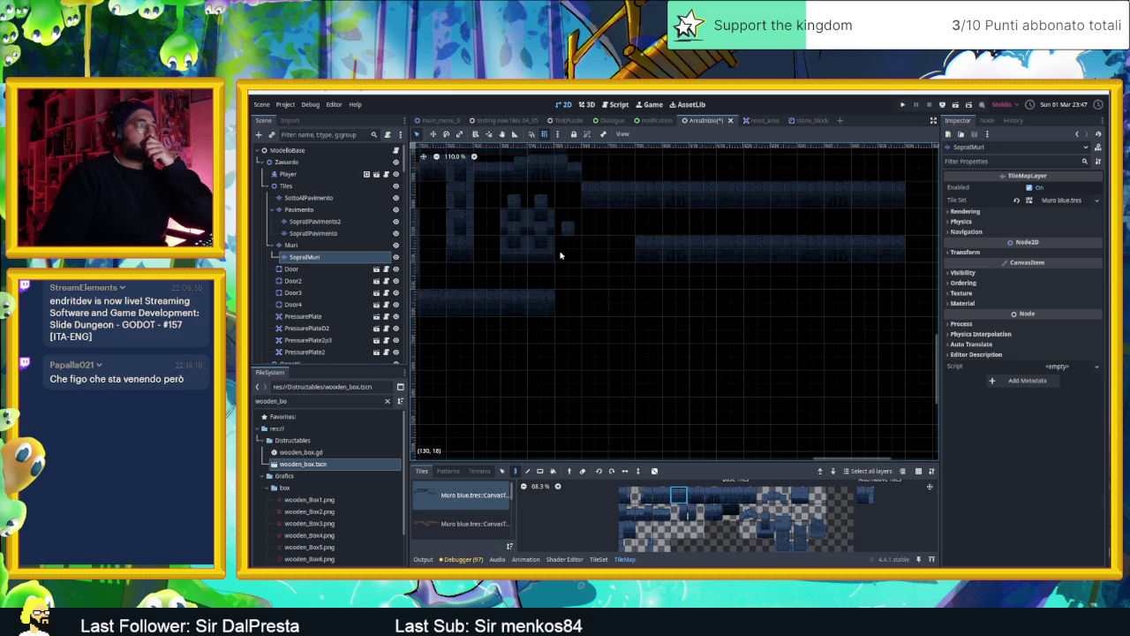
click(765, 530)
click(559, 248)
mouse_move(620, 194)
mouse_down()
mouse_move(583, 198)
mouse_move(874, 201)
mouse_move(881, 245)
mouse_move(663, 243)
mouse_move(639, 267)
mouse_up()
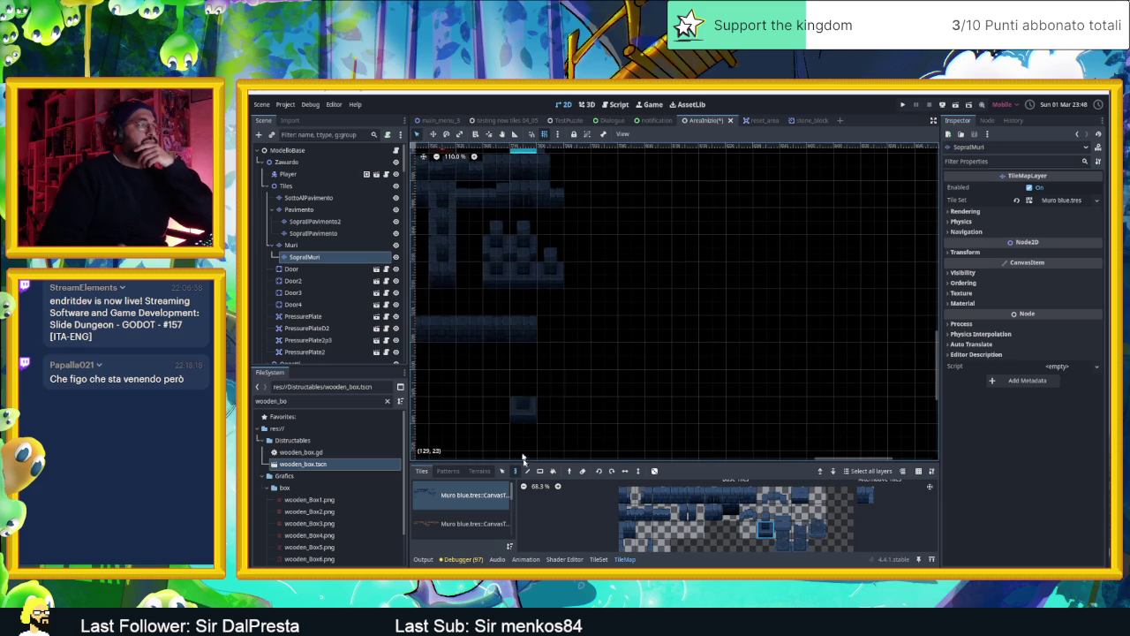
On the Muri layer, paint the six-tile wall strip twice on the top wall and once below
click(300, 245)
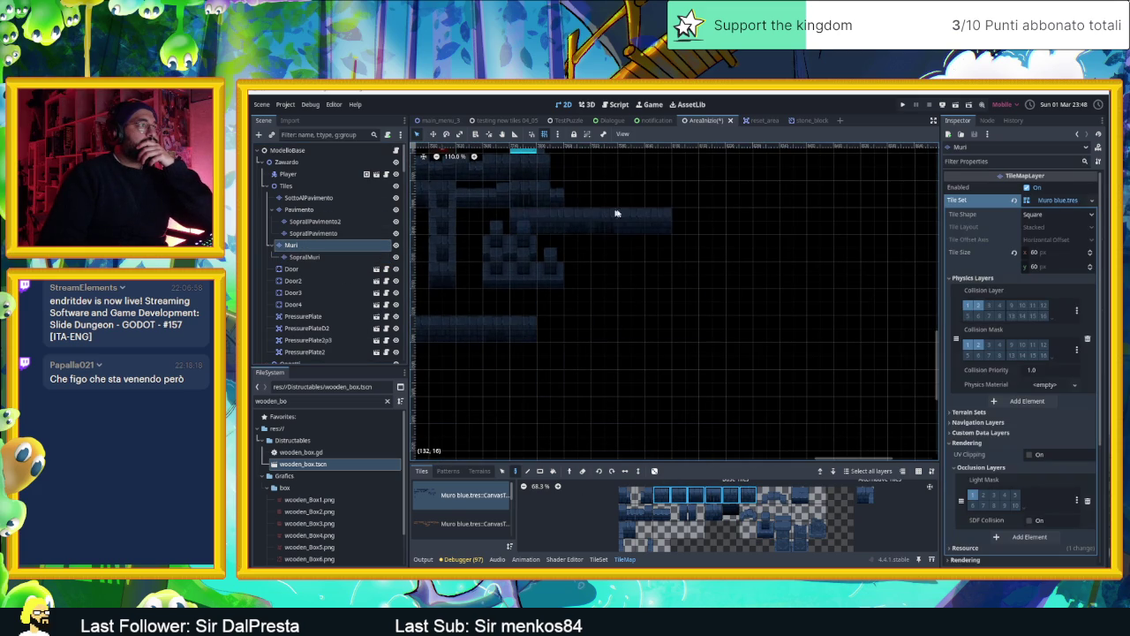
click(654, 212)
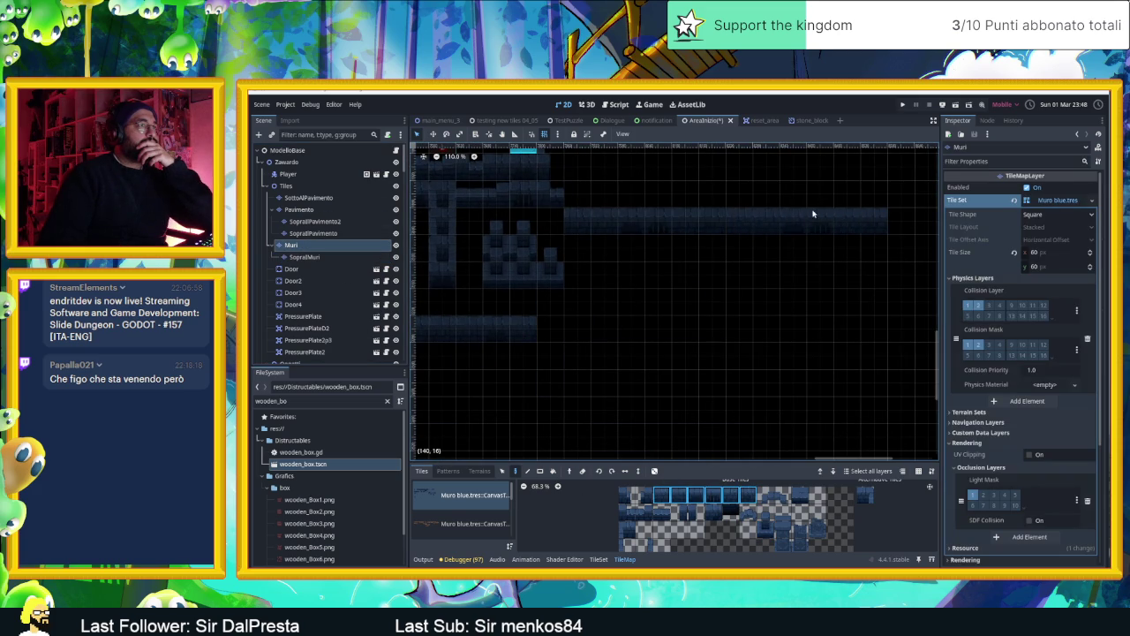
click(812, 212)
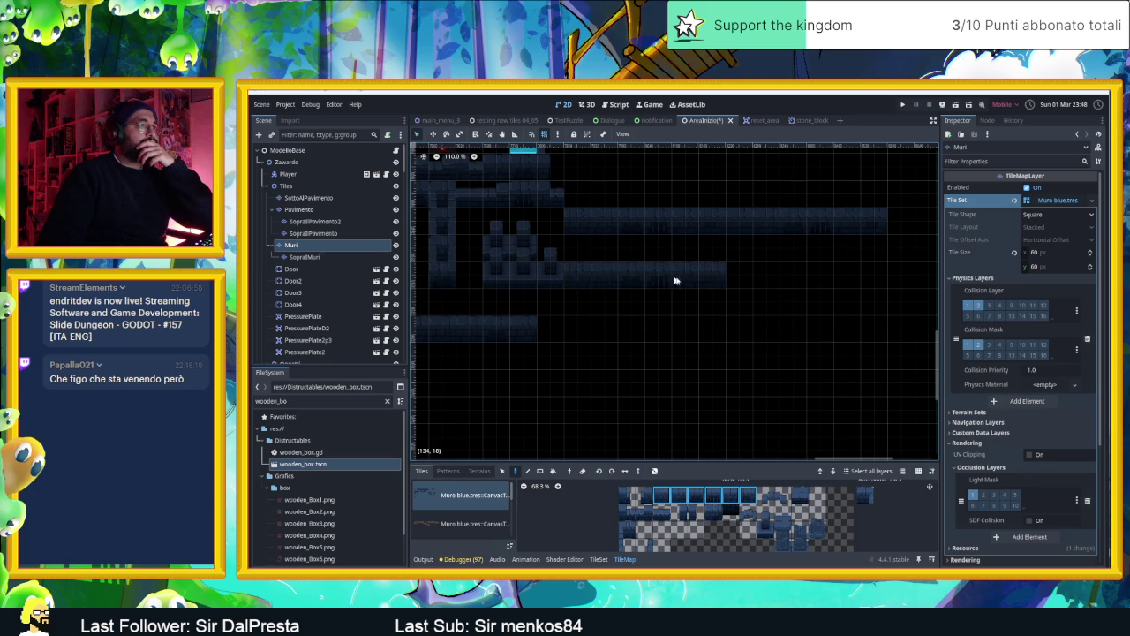
click(803, 281)
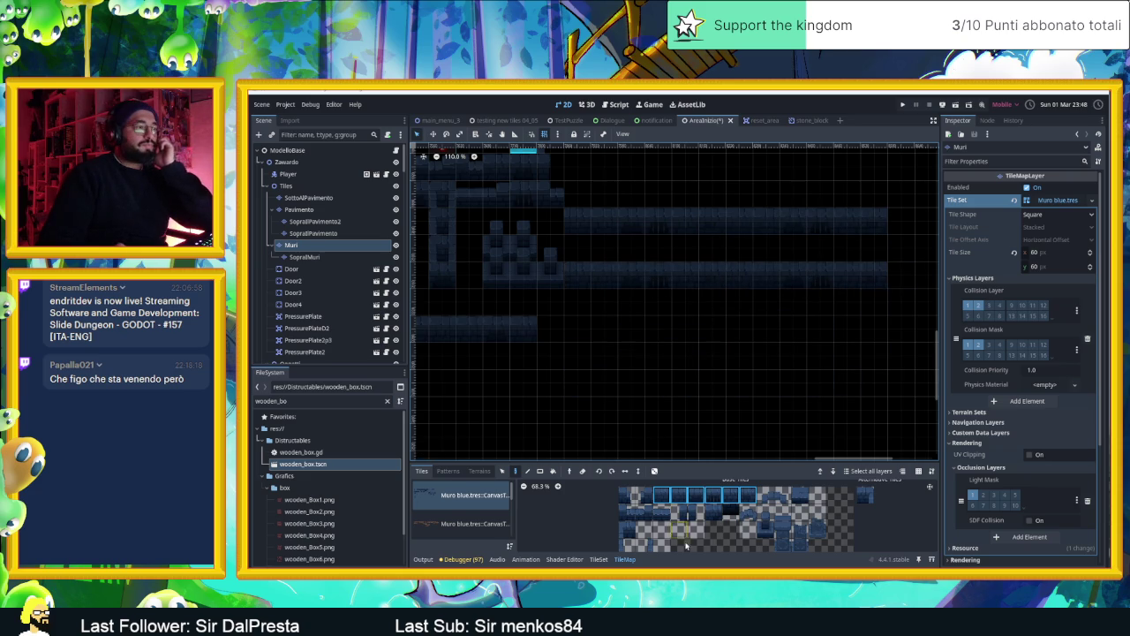
click(623, 530)
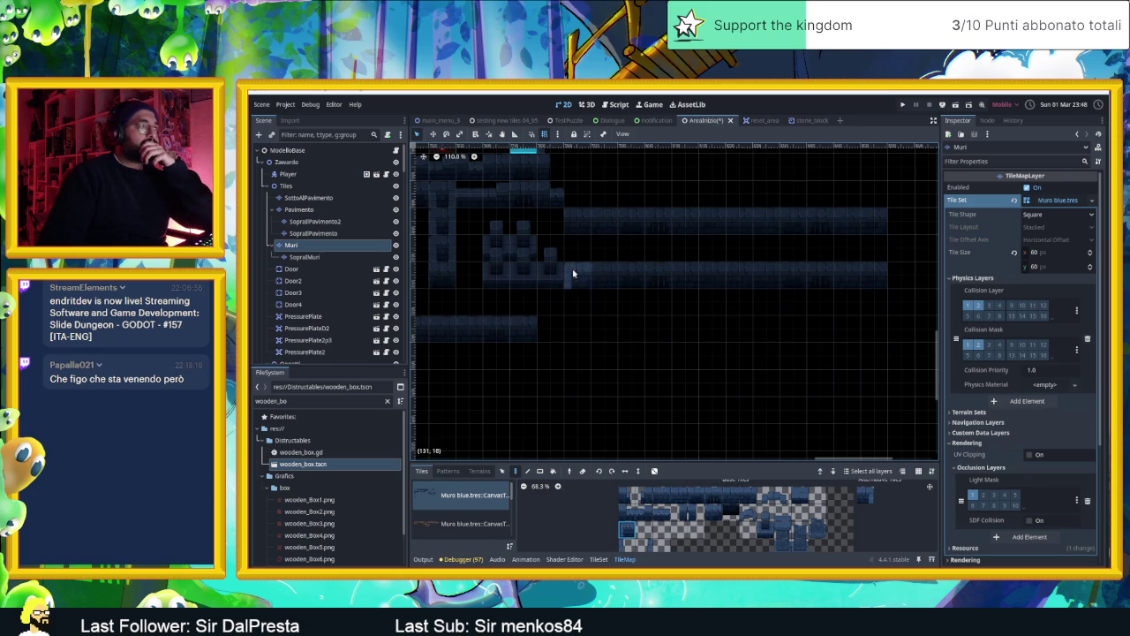
scroll(655, 402, left, 1)
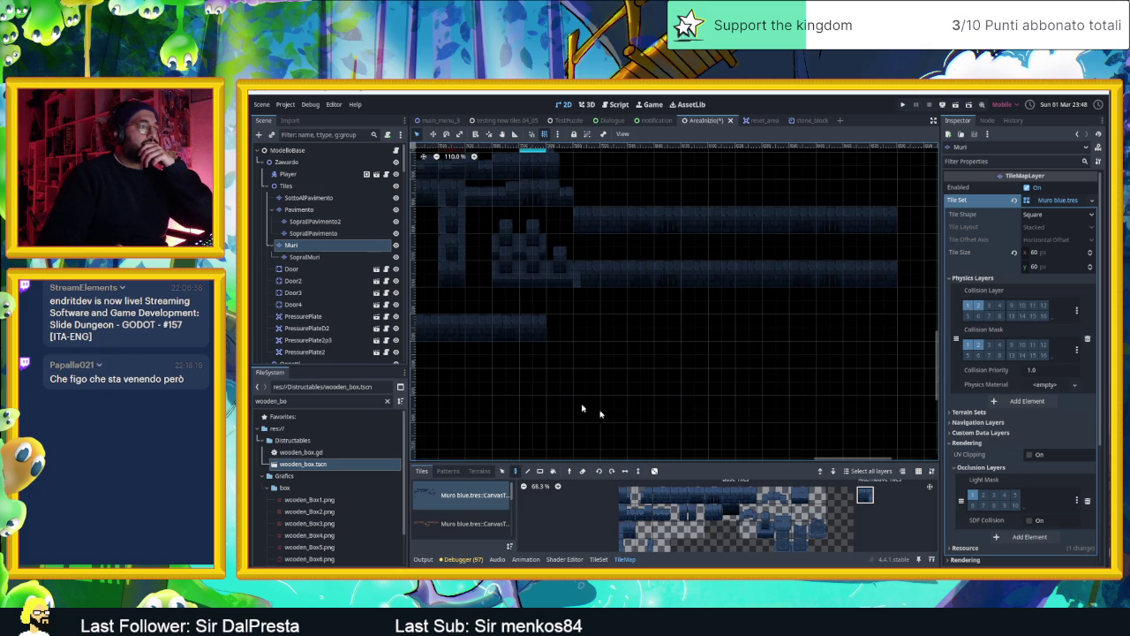
click(644, 511)
Paint a new wall ledge and a vertical wall column running down from it
click(628, 549)
click(649, 545)
scroll(627, 402, down, 2)
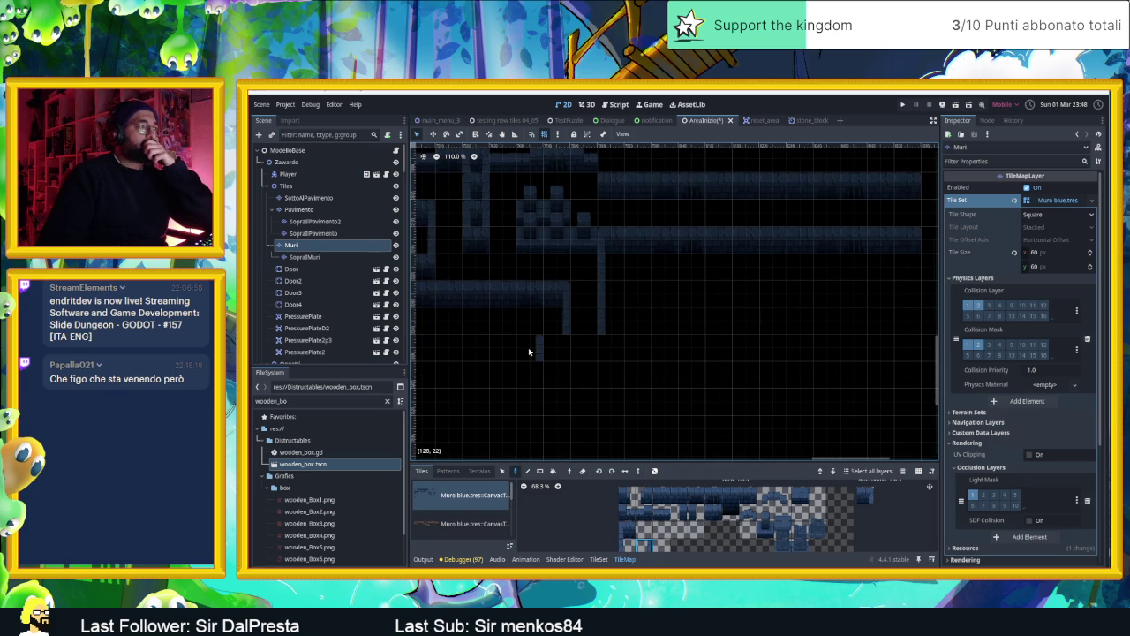
click(556, 318)
click(612, 318)
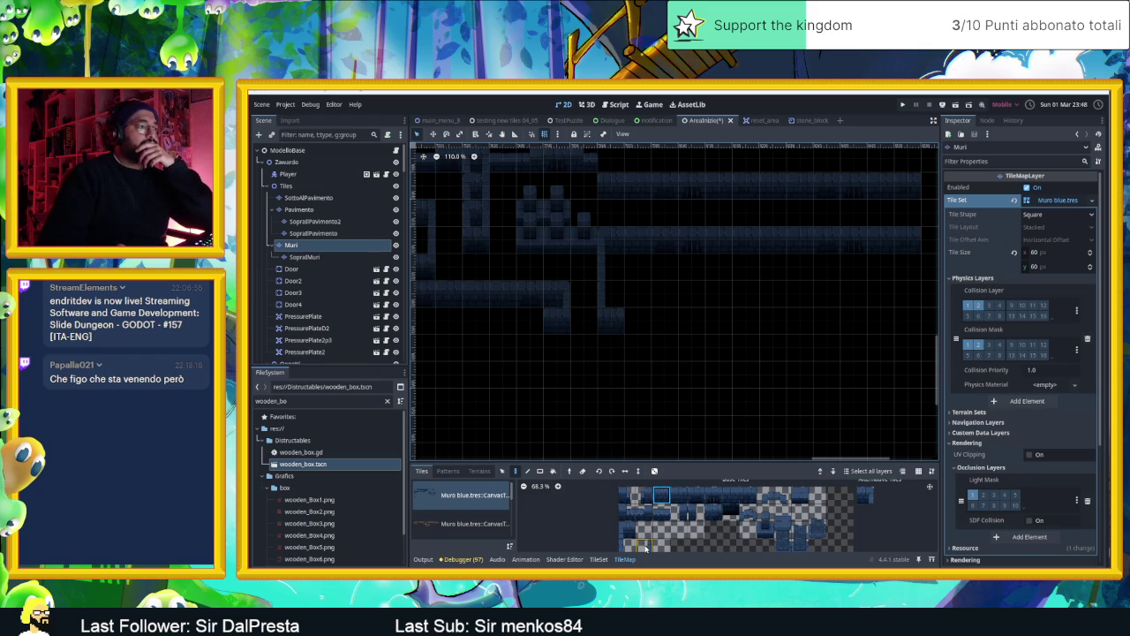
drag(527, 326, 530, 379)
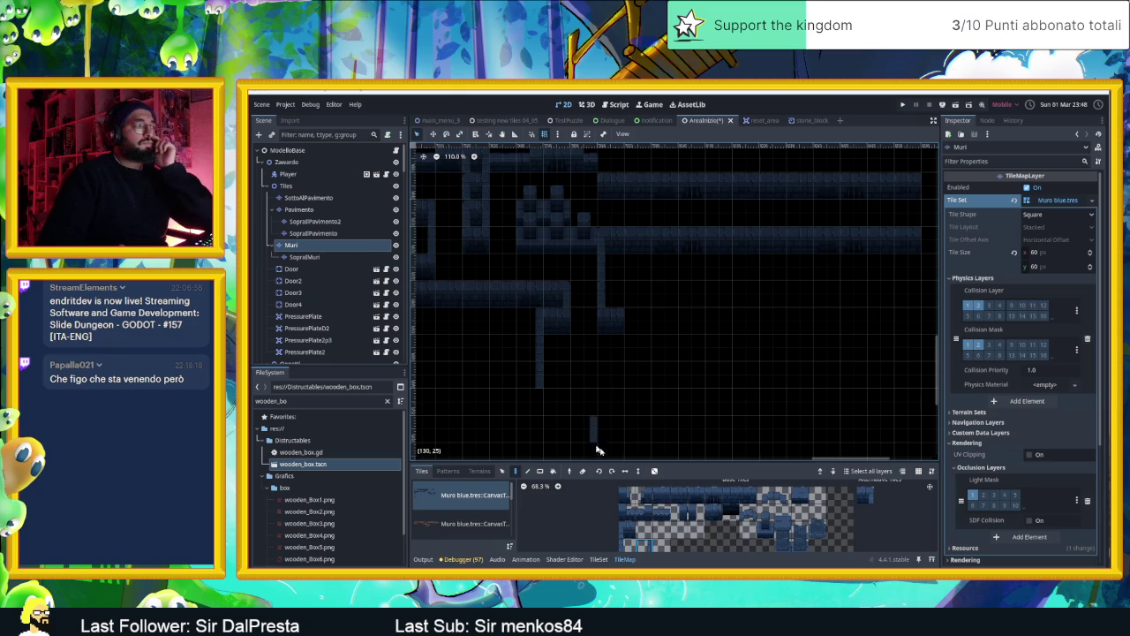
Add more wall tiles to lengthen the column's lower end
click(865, 495)
click(557, 402)
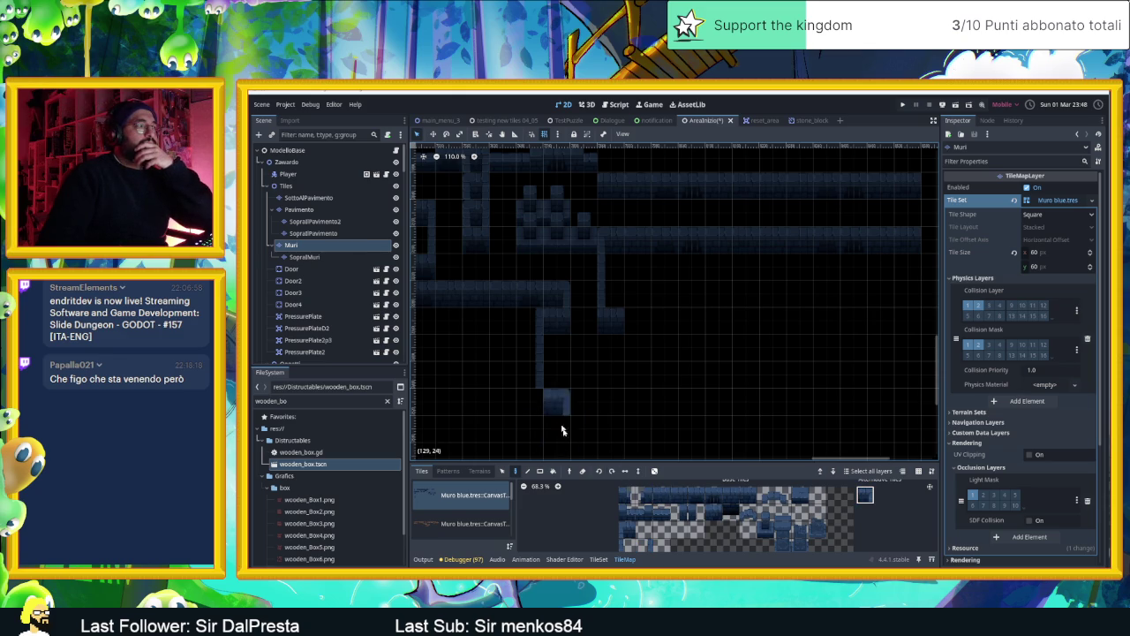
click(643, 538)
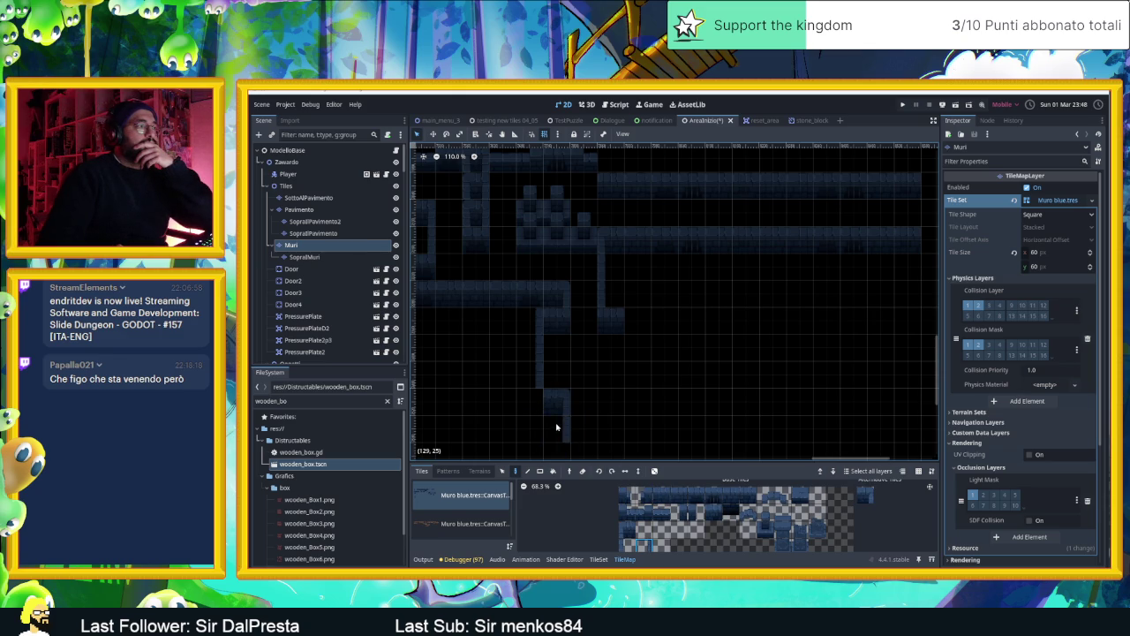
scroll(588, 391, down, 2)
click(662, 497)
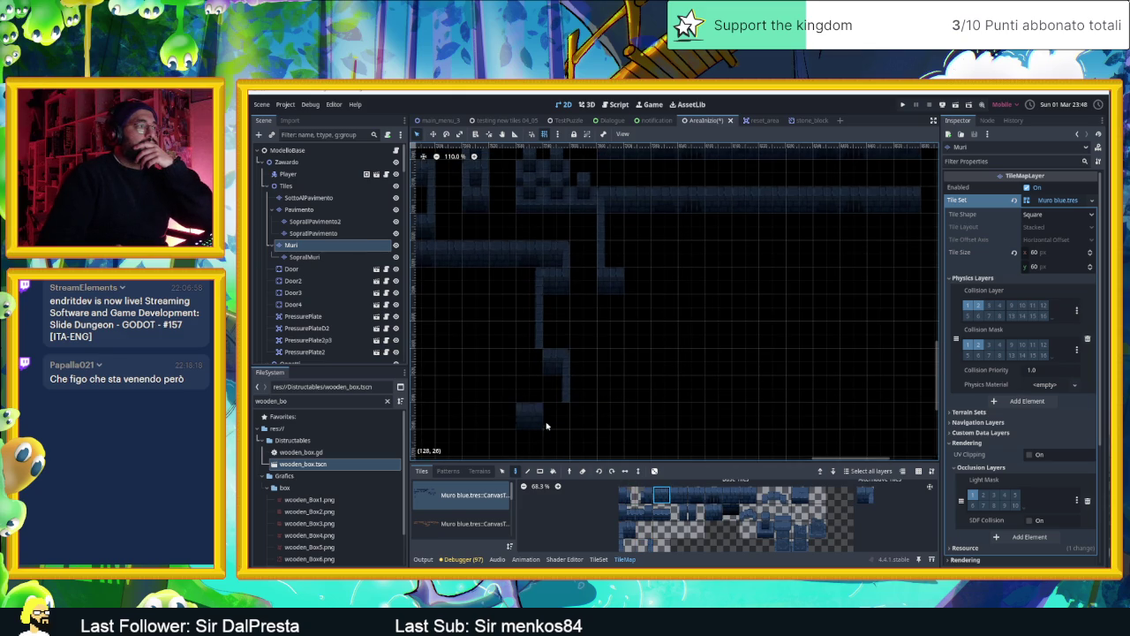
click(556, 420)
scroll(630, 409, right, 2)
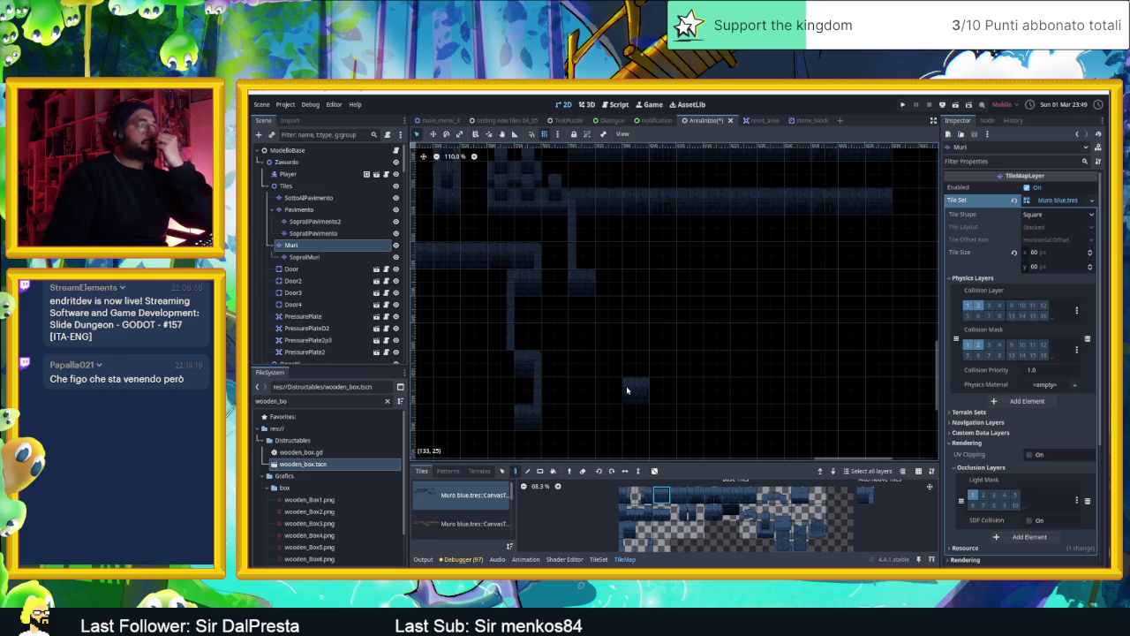
Place single wall blocks in the lower room beneath the central corridor
click(799, 499)
click(636, 334)
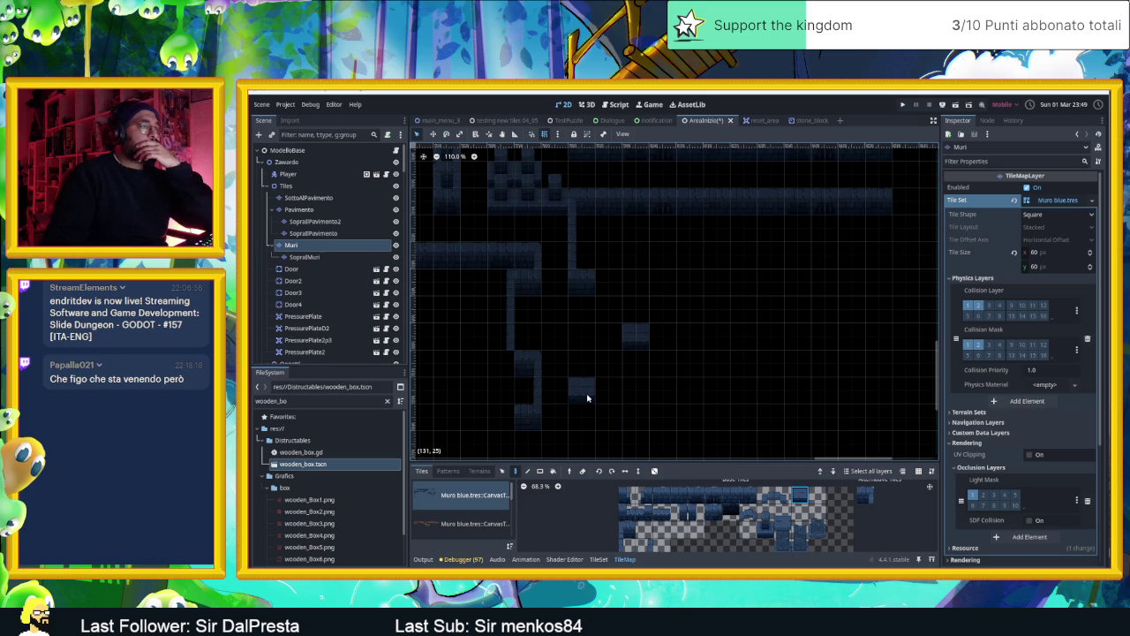
click(584, 412)
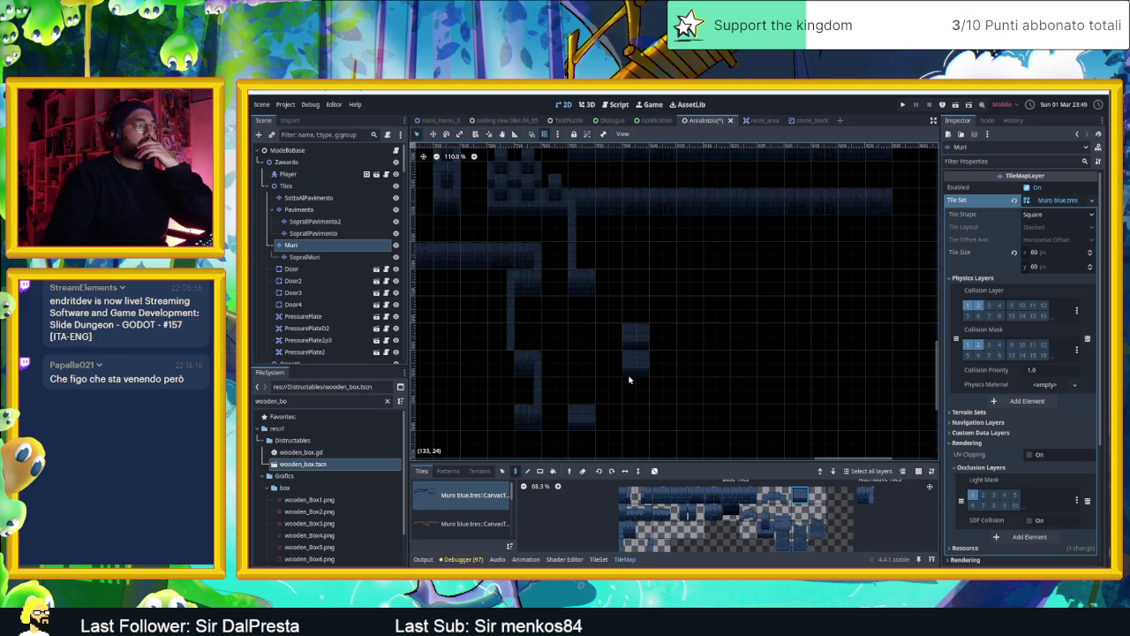
click(680, 496)
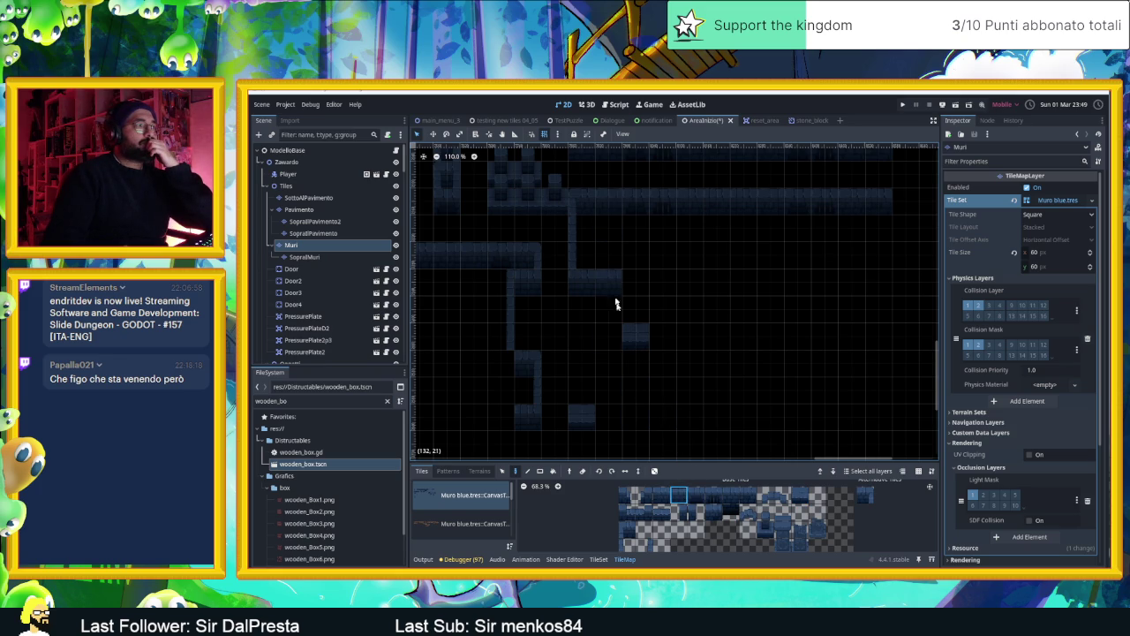
Paint a horizontal row of randomly varied wall tiles from a two-row selection
drag(658, 494, 751, 496)
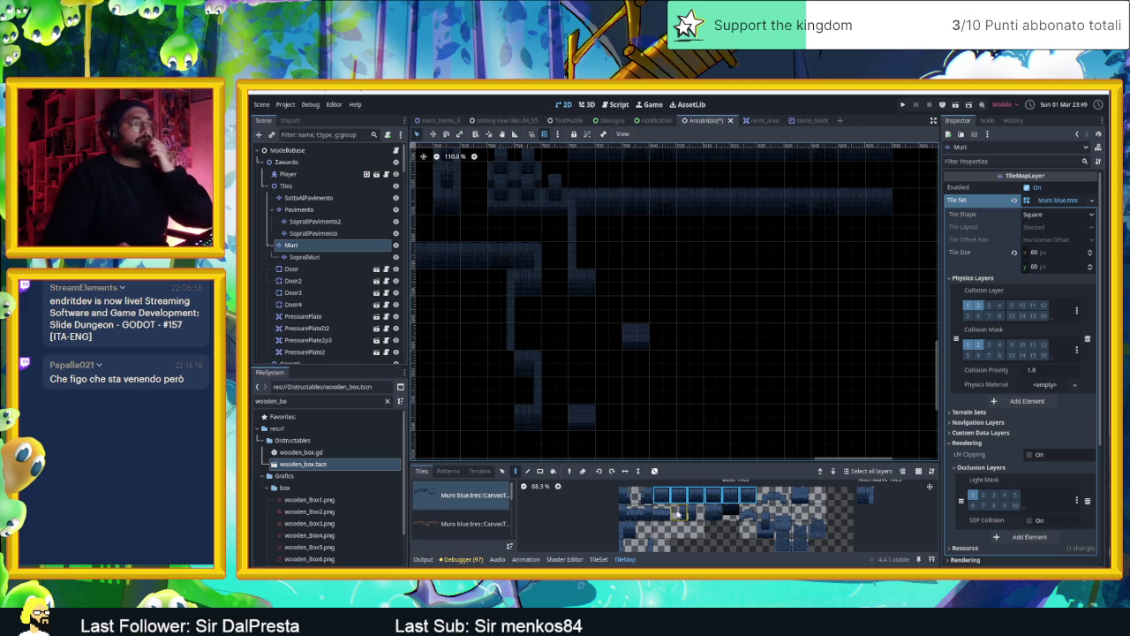
drag(669, 512, 623, 512)
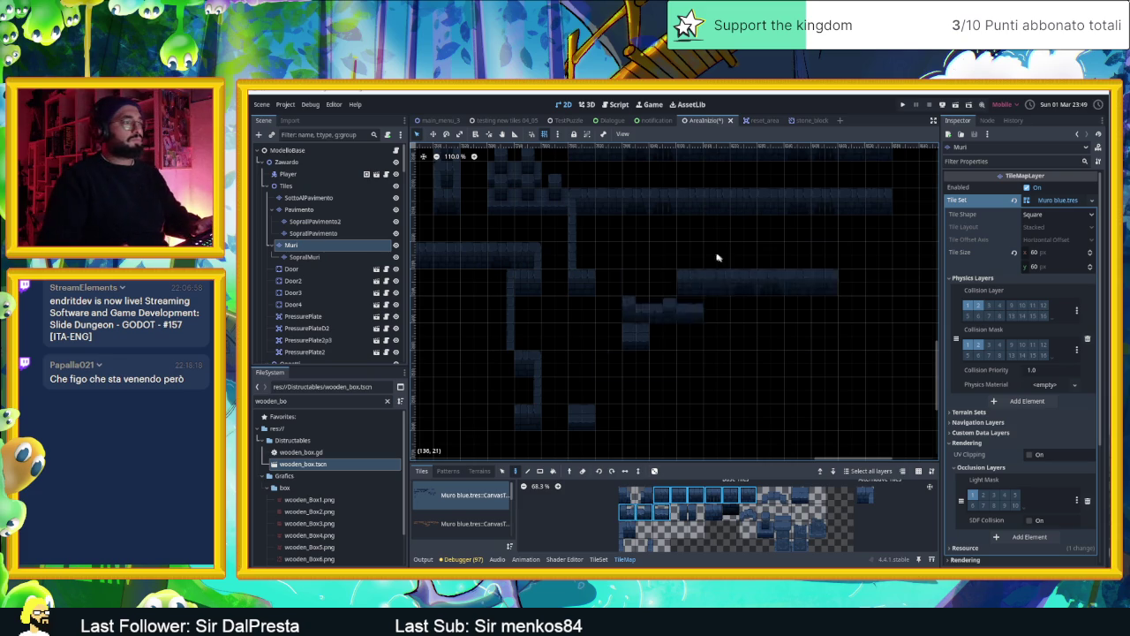
click(655, 471)
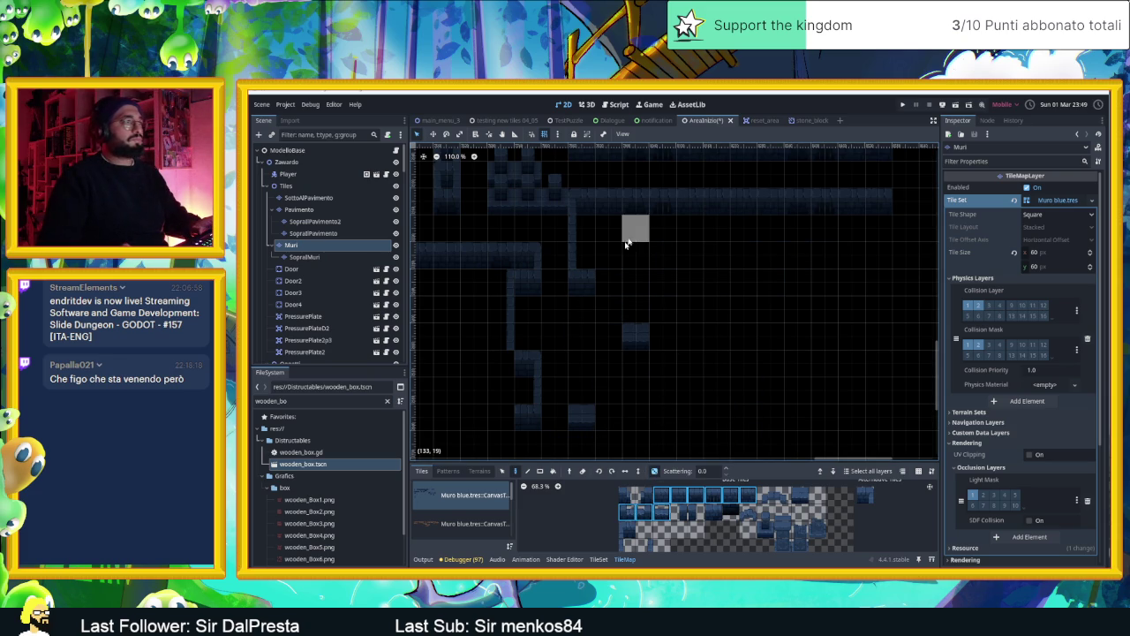
drag(583, 281, 666, 277)
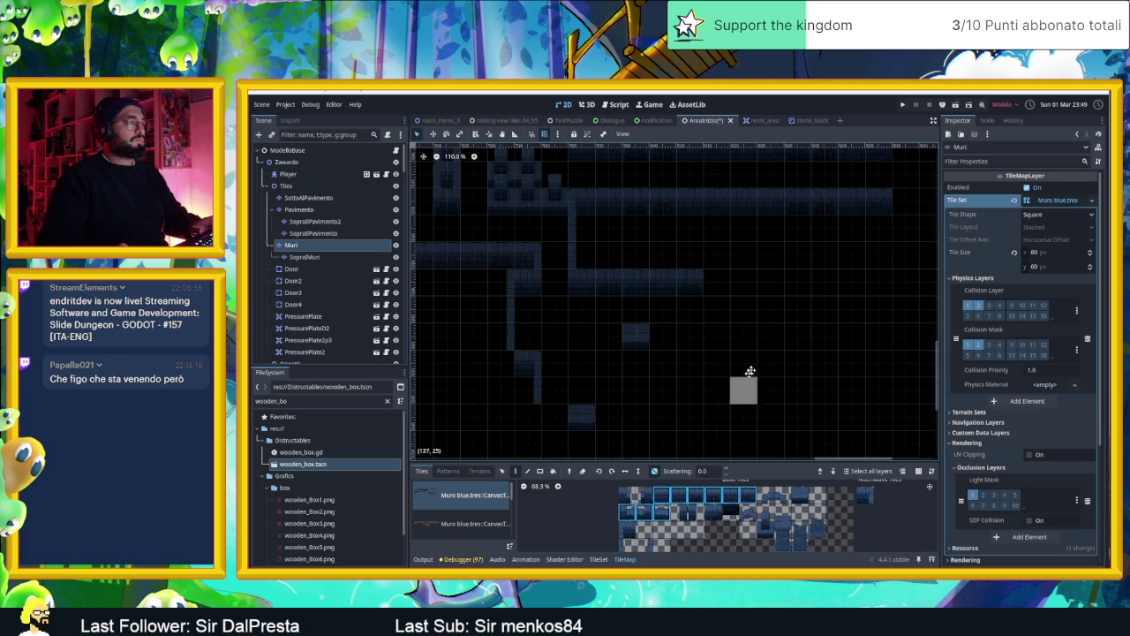
scroll(664, 400, down, 2)
click(555, 400)
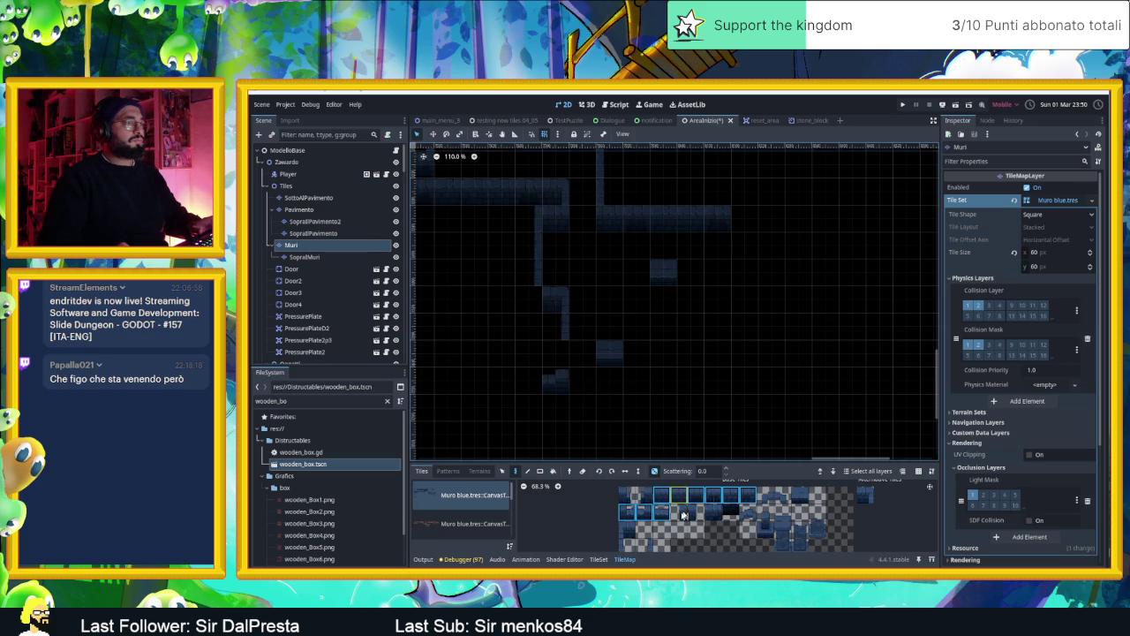
Select several top-row wall tiles and paint a wall row extending right
click(648, 546)
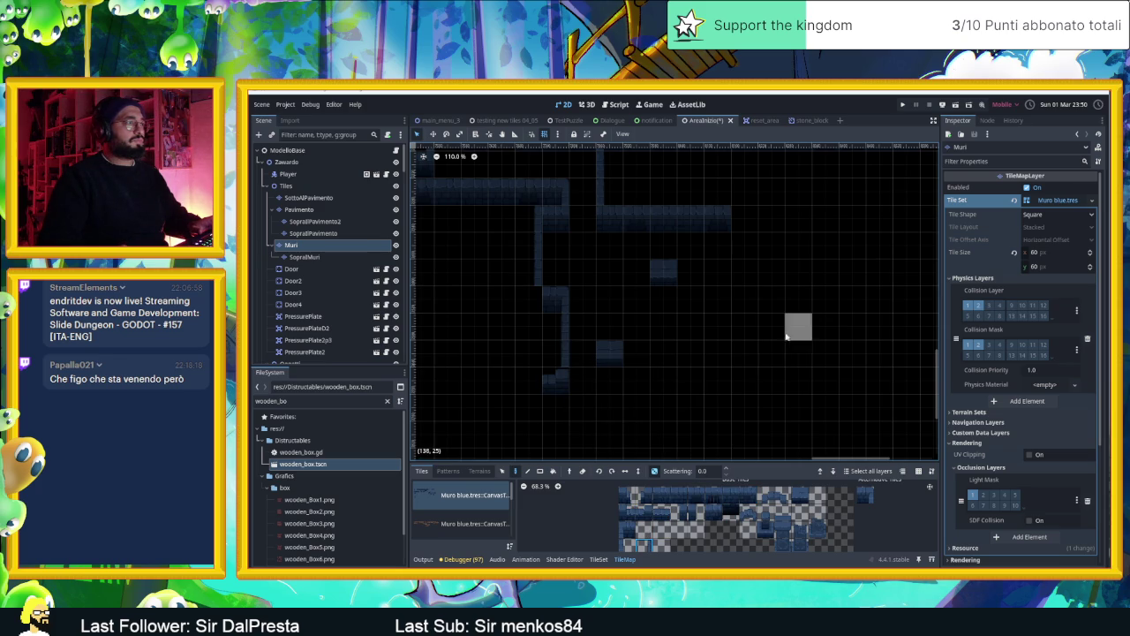
scroll(787, 336, right, 3)
scroll(787, 336, up, 1)
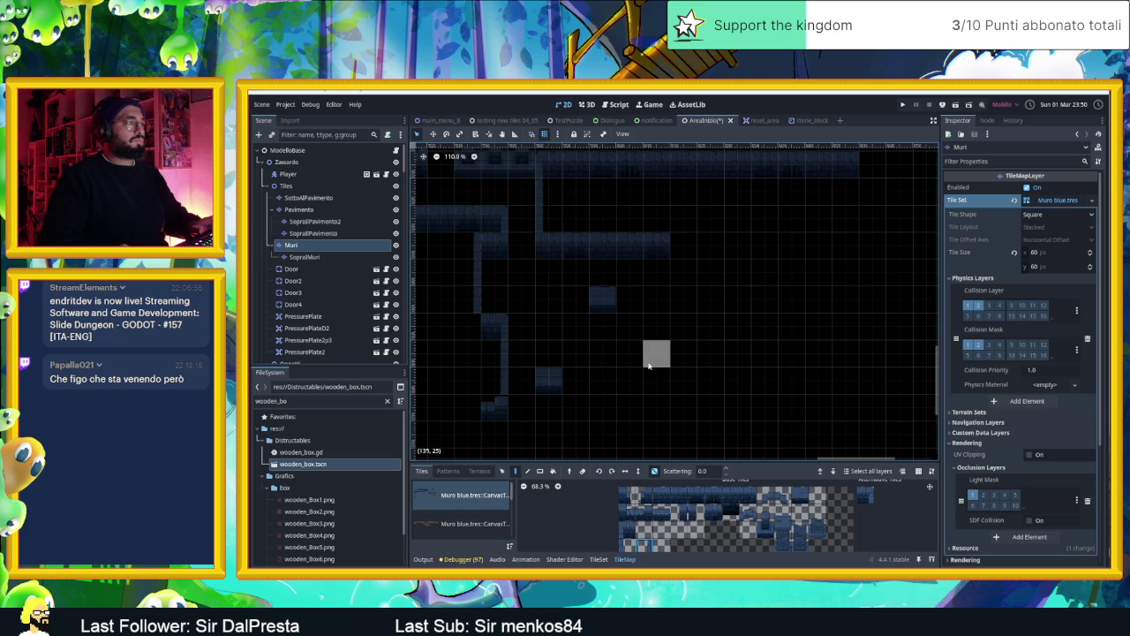
scroll(650, 364, up, 1)
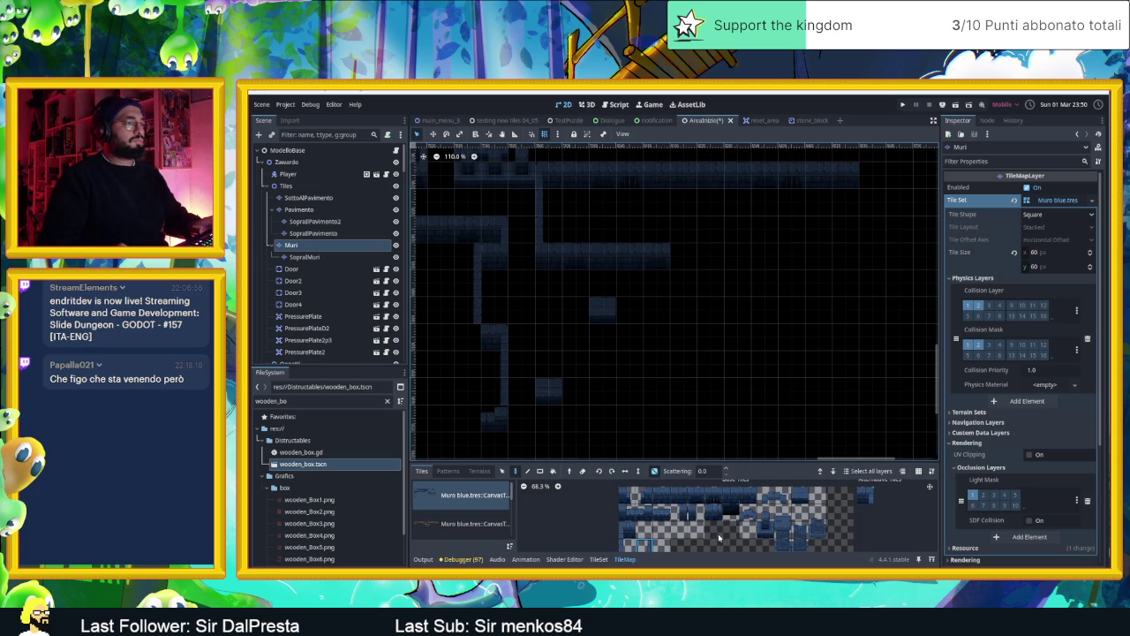
scroll(751, 512, down, 1)
click(680, 503)
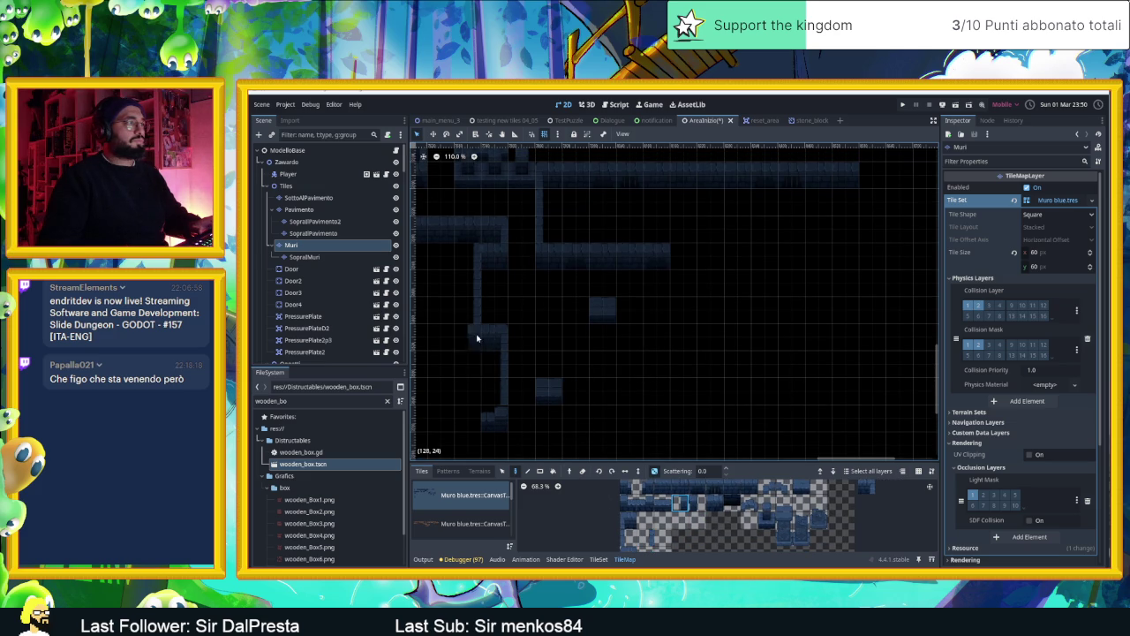
scroll(720, 408, up, 1)
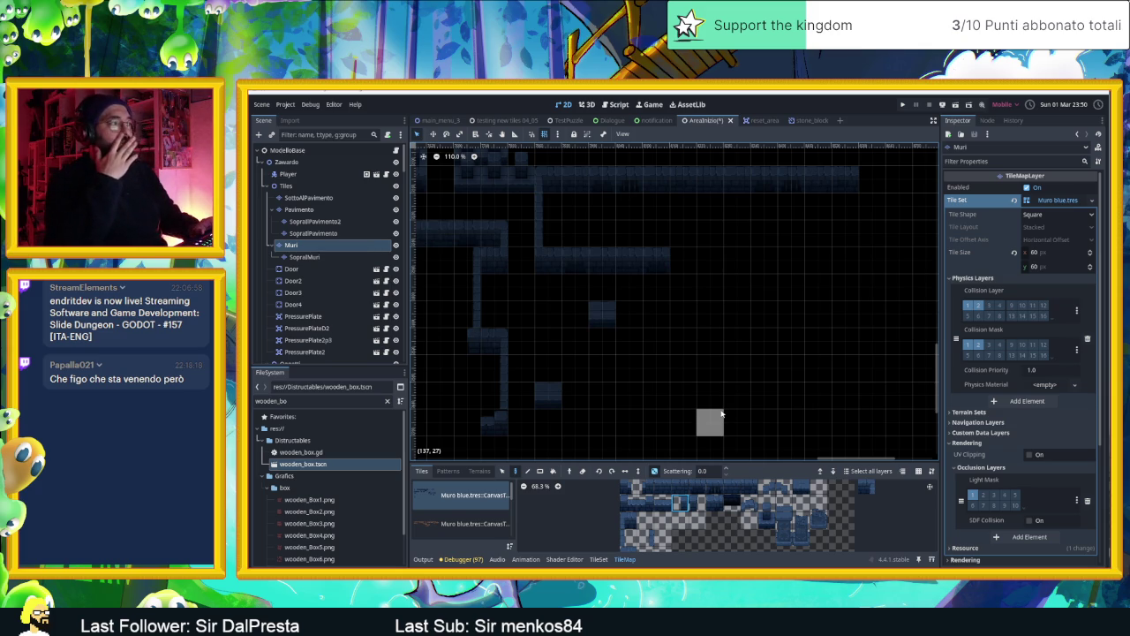
scroll(518, 411, down, 1)
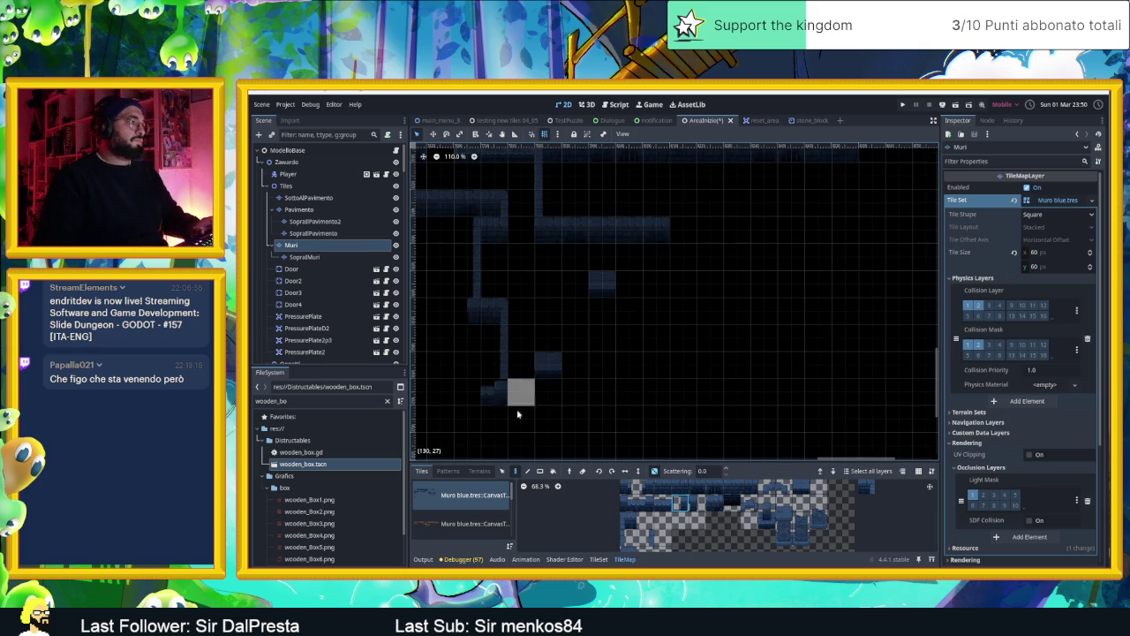
drag(649, 481, 754, 488)
drag(664, 504, 625, 504)
click(535, 419)
drag(574, 429, 658, 419)
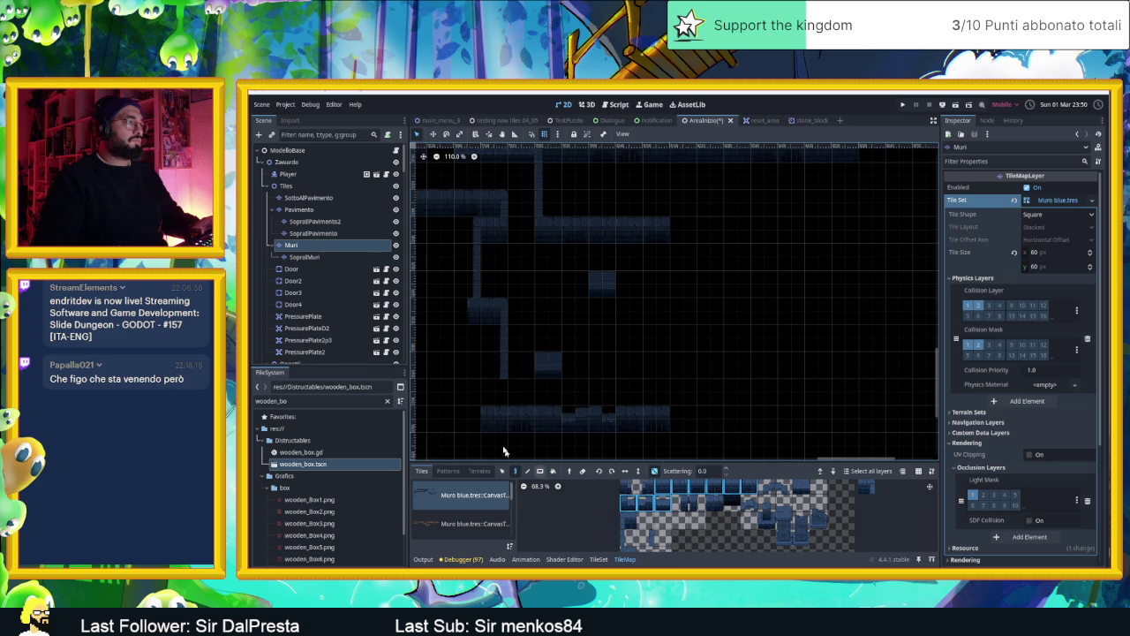
Extend the bottom wall row one tile left and choose another wall tile
drag(467, 421, 443, 424)
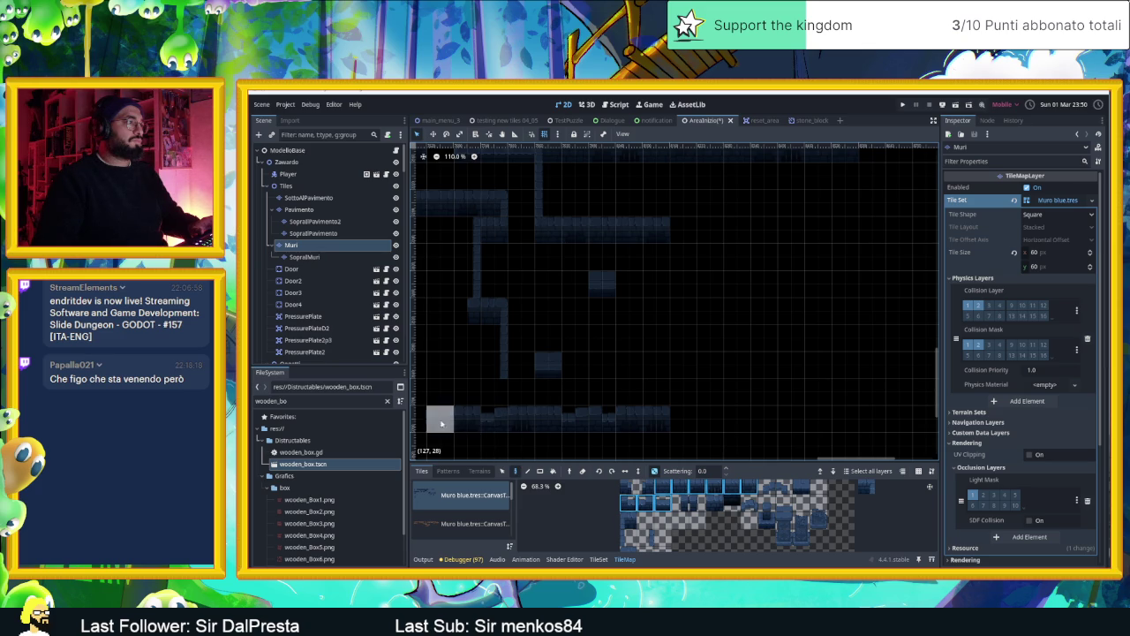
click(644, 537)
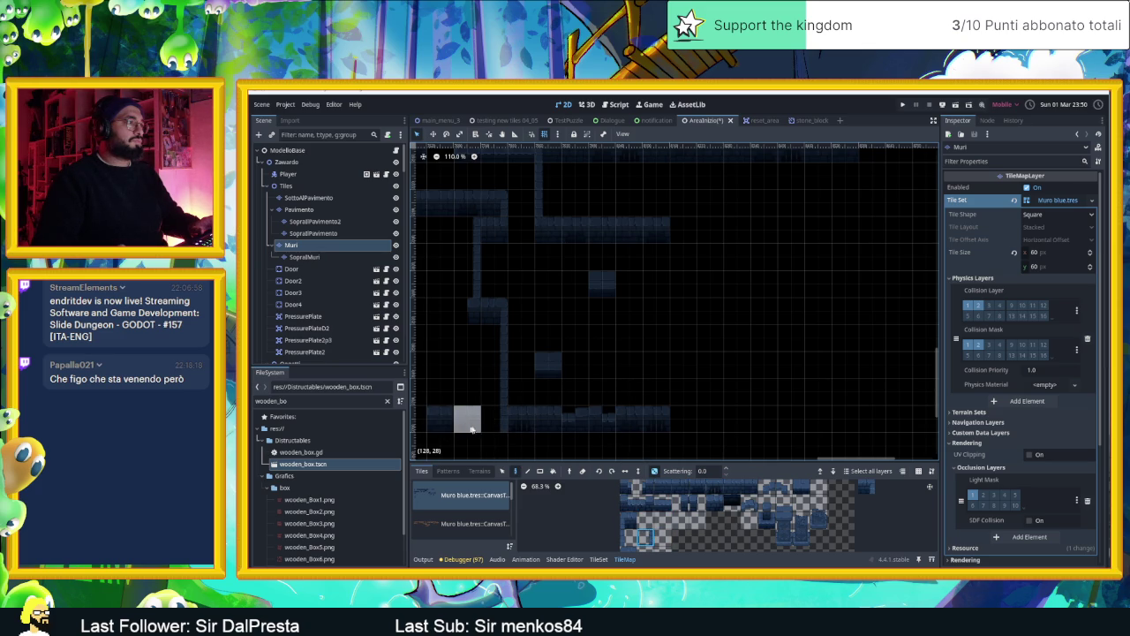
click(664, 487)
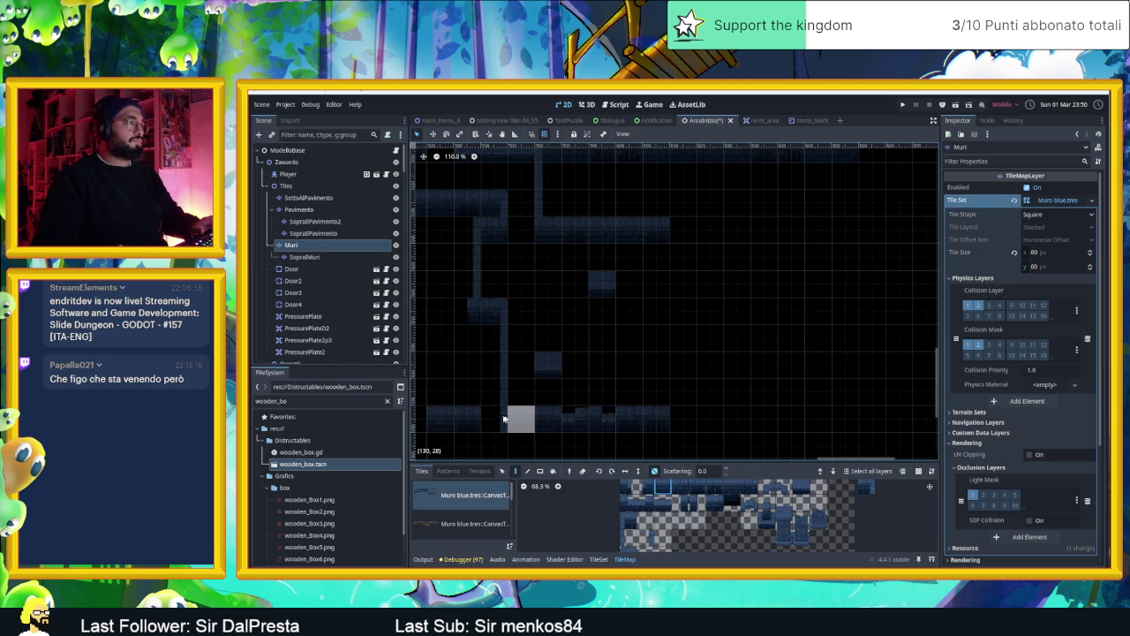
click(645, 501)
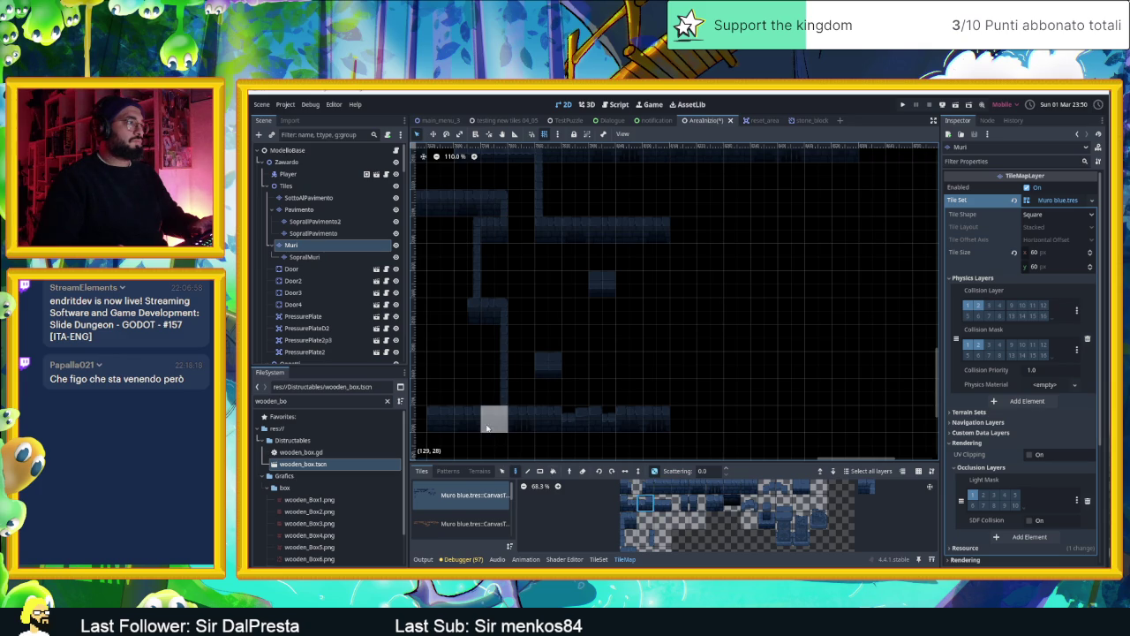
scroll(672, 385, up, 1)
scroll(671, 385, left, 1)
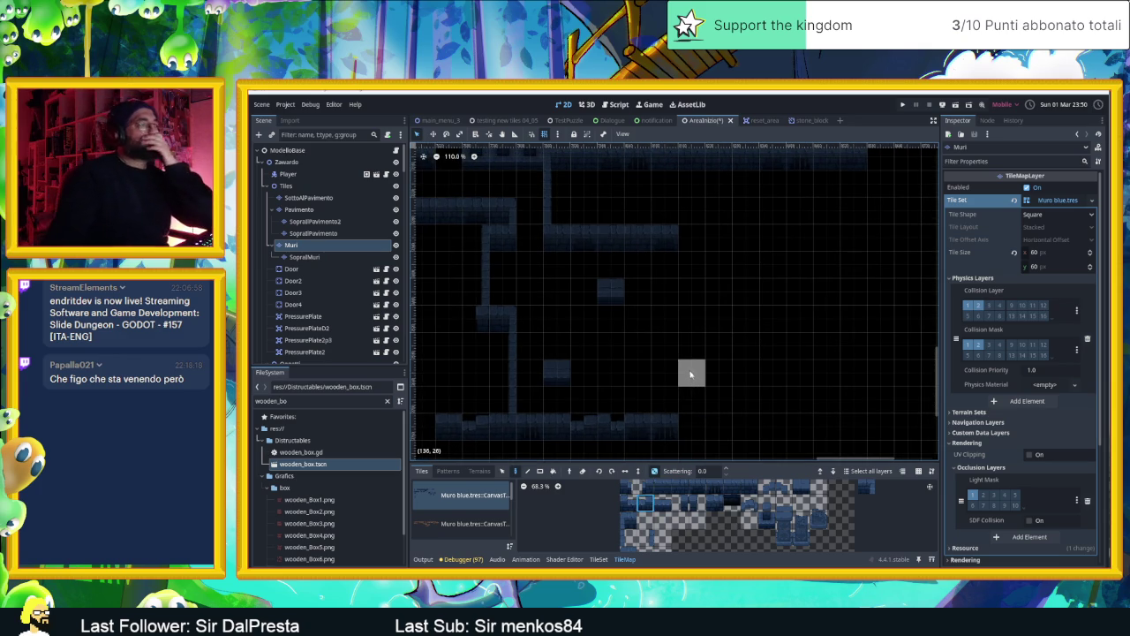
scroll(693, 344, left, 2)
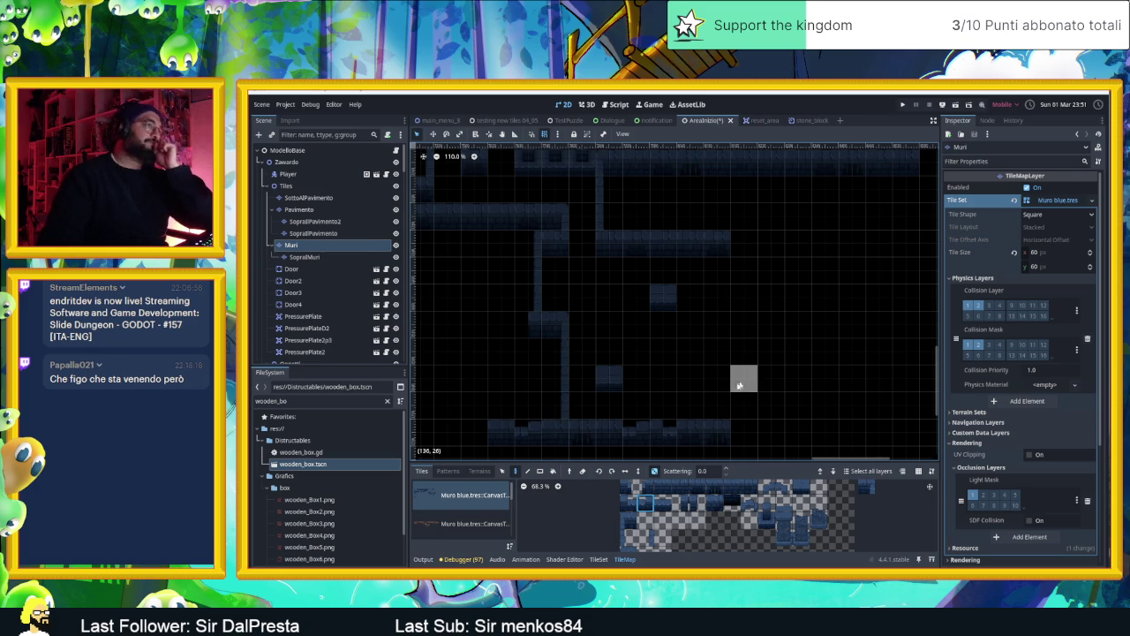
Paint a vertical wall column down the middle of the room
click(628, 537)
drag(747, 255, 740, 421)
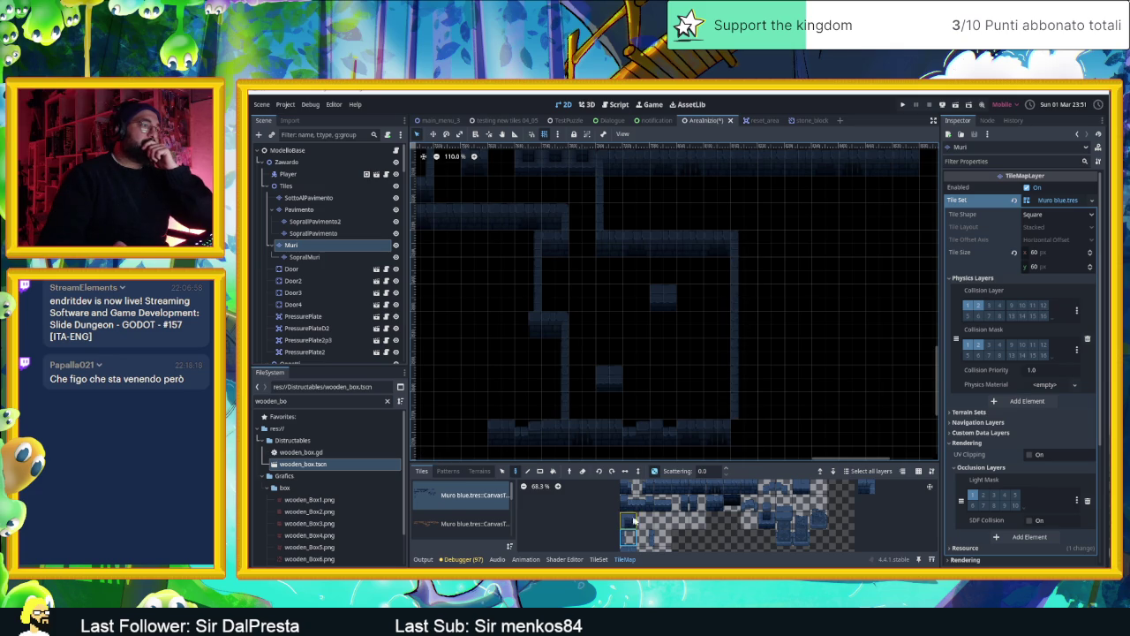
click(692, 505)
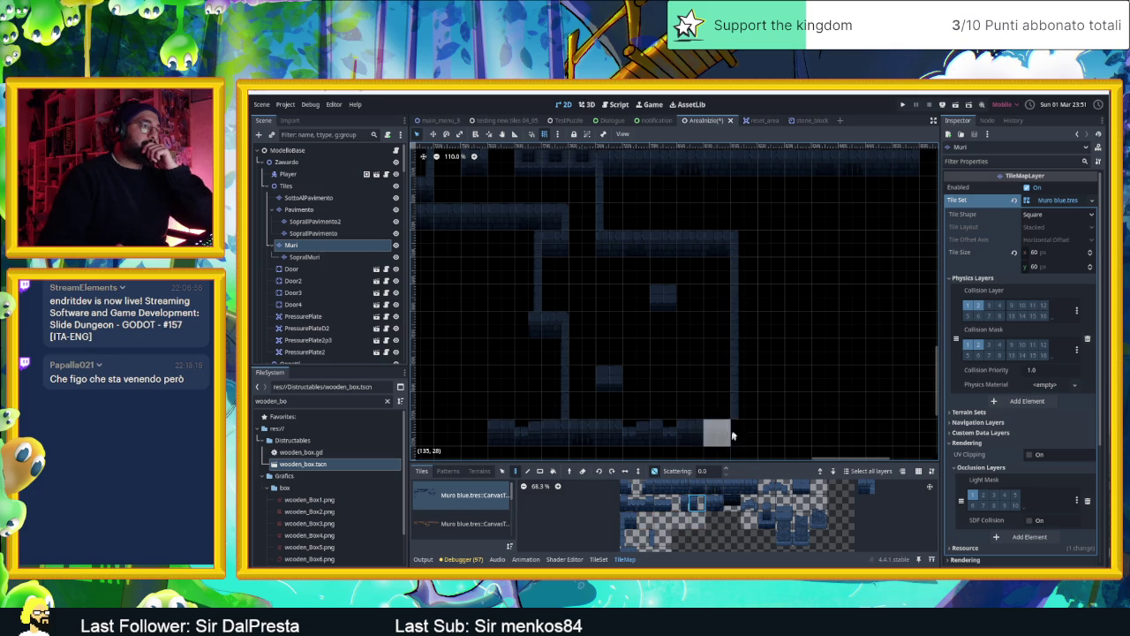
drag(799, 256, 817, 263)
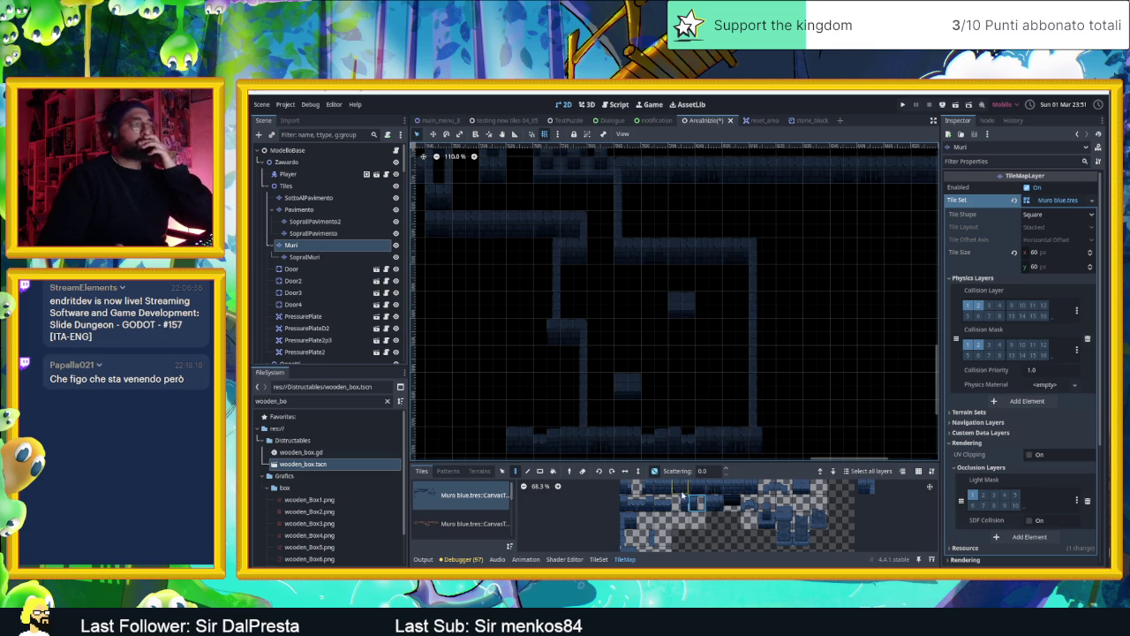
Place two block-shaped wall tiles near the bottom wall
click(770, 524)
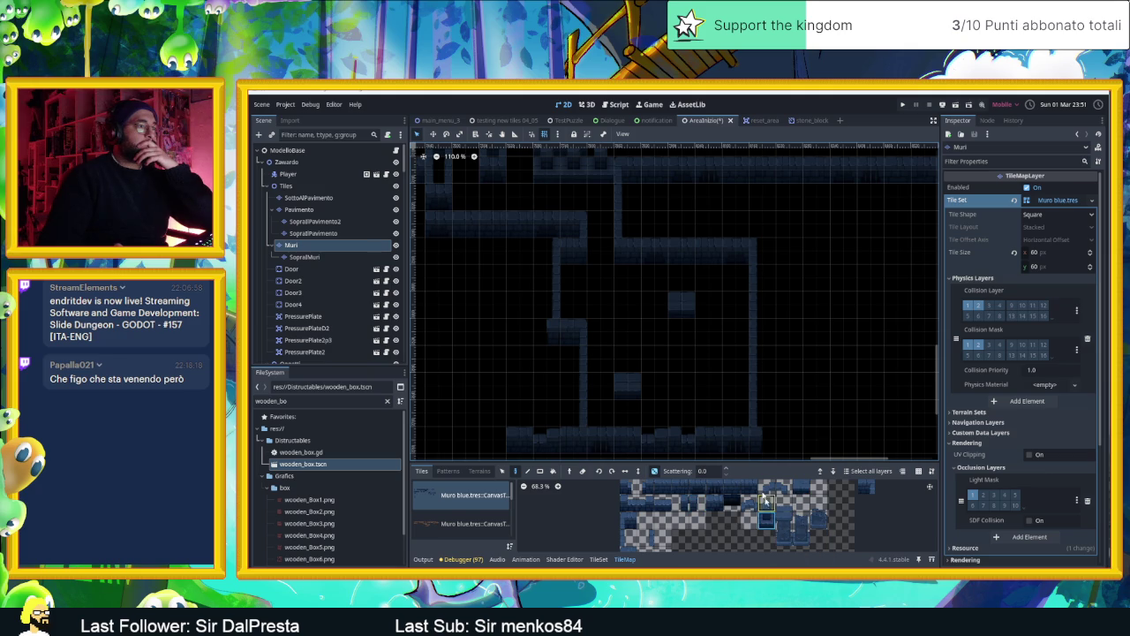
click(731, 412)
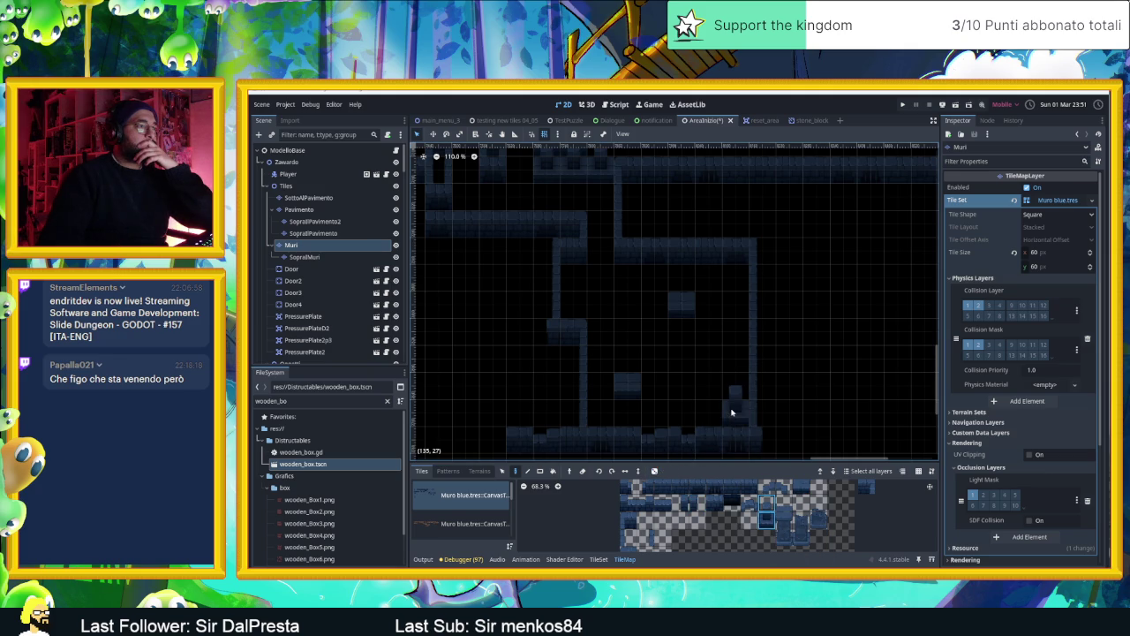
click(824, 332)
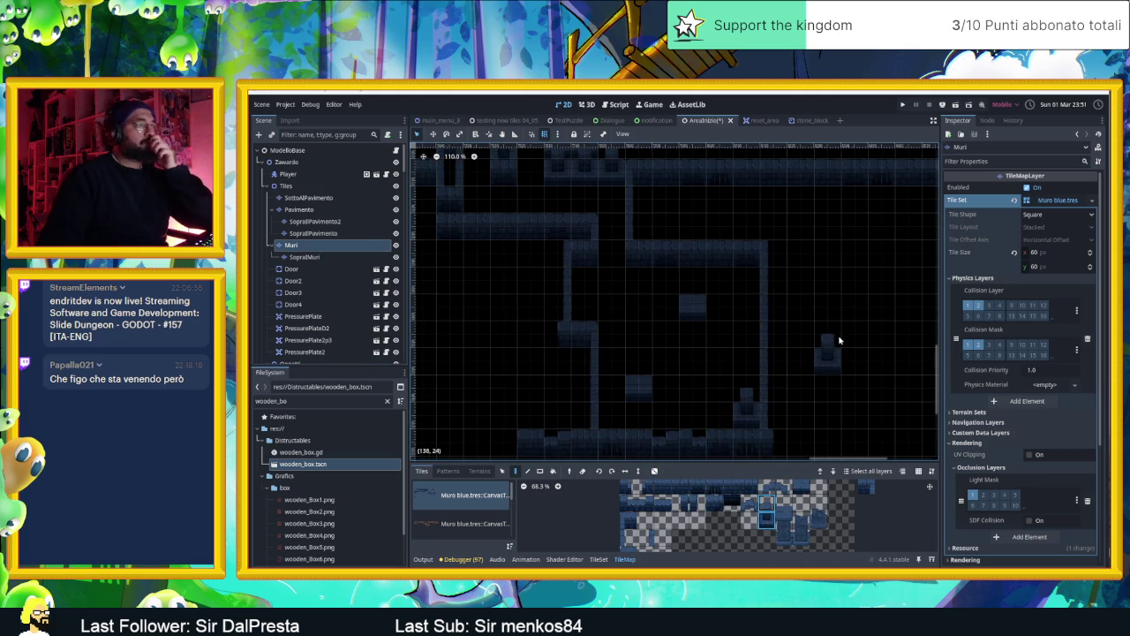
scroll(343, 303, down, 5)
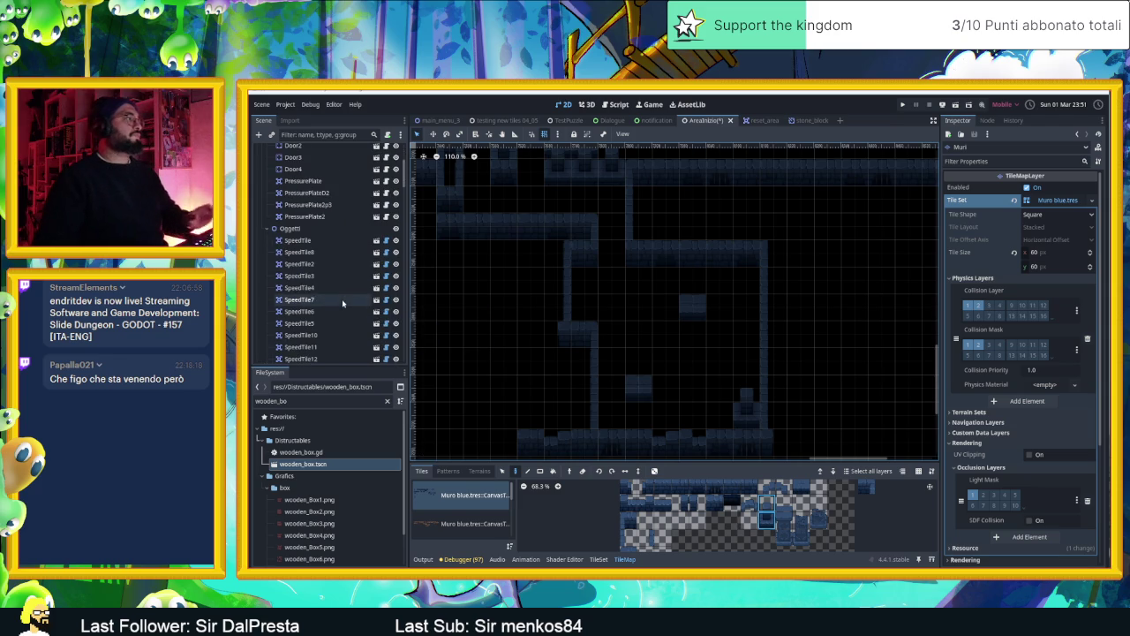
Duplicate the first SpeedTile and move the copy into the new room, nudging it one grid step
click(309, 251)
scroll(323, 265, down, 5)
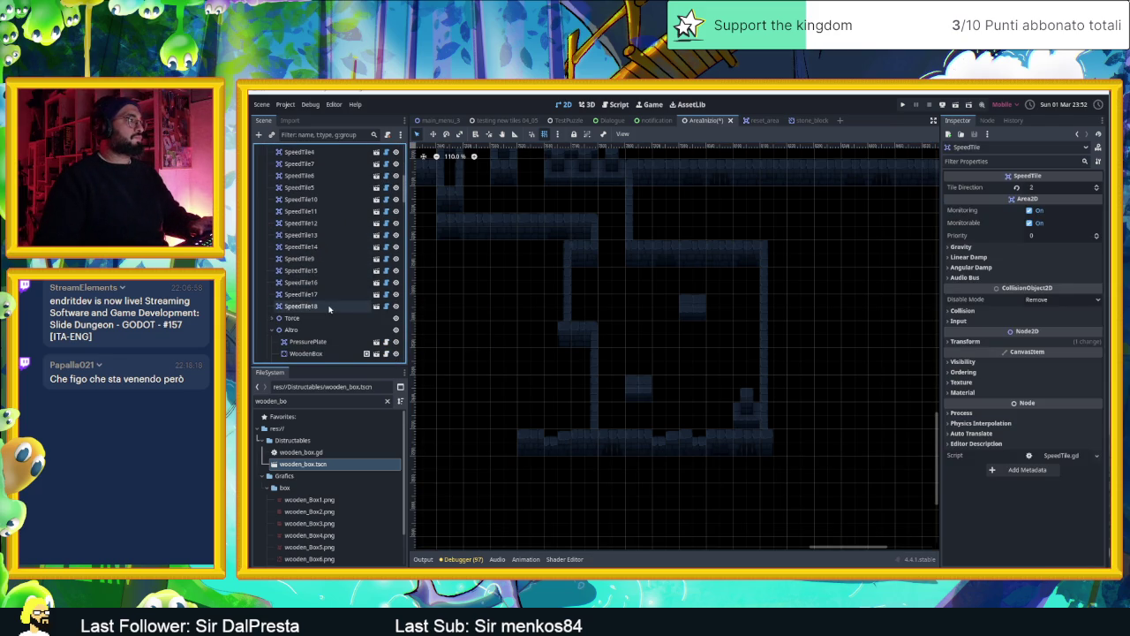
key(ctrl+d)
key(w)
mouse_move(493, 306)
mouse_down()
mouse_move(709, 330)
mouse_move(502, 426)
mouse_up()
scroll(643, 425, down, 4)
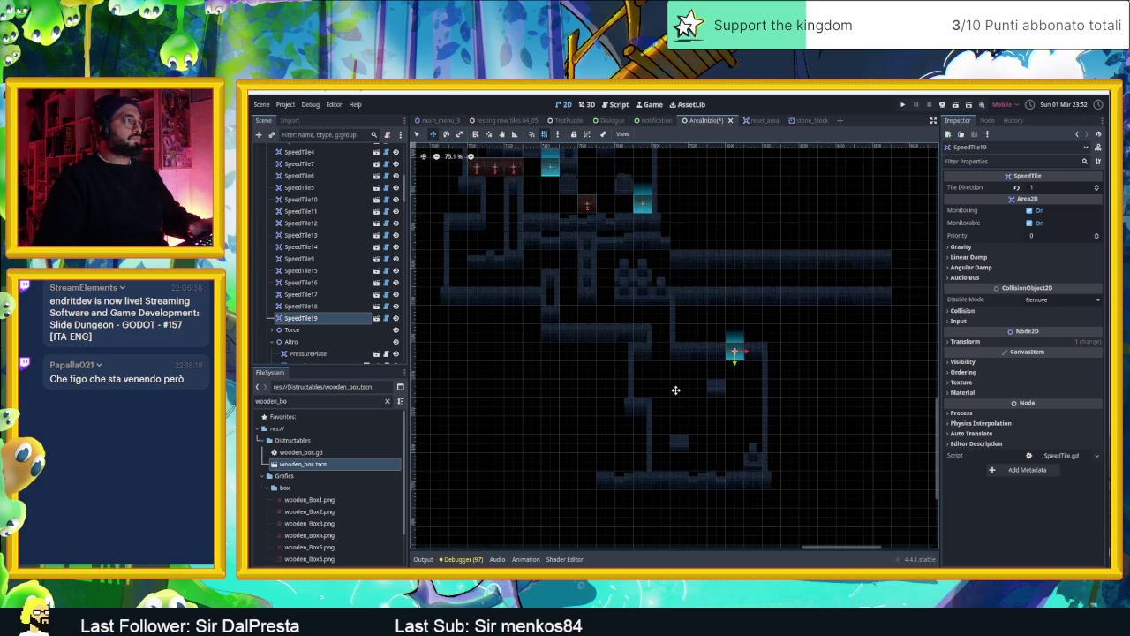
drag(707, 392, 713, 401)
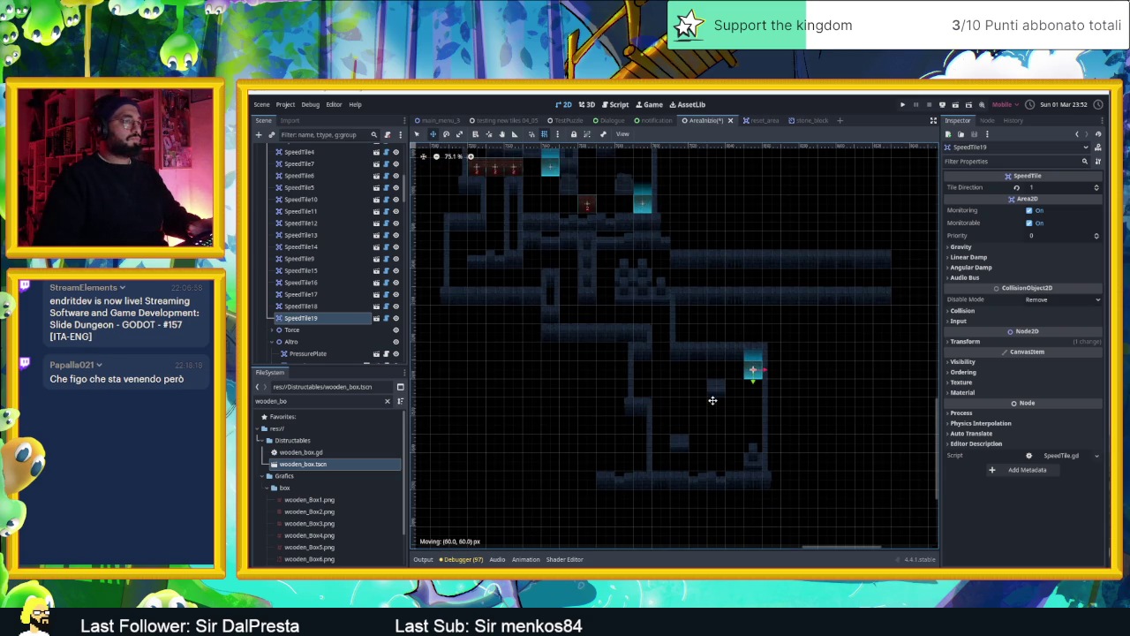
scroll(724, 411, up, 4)
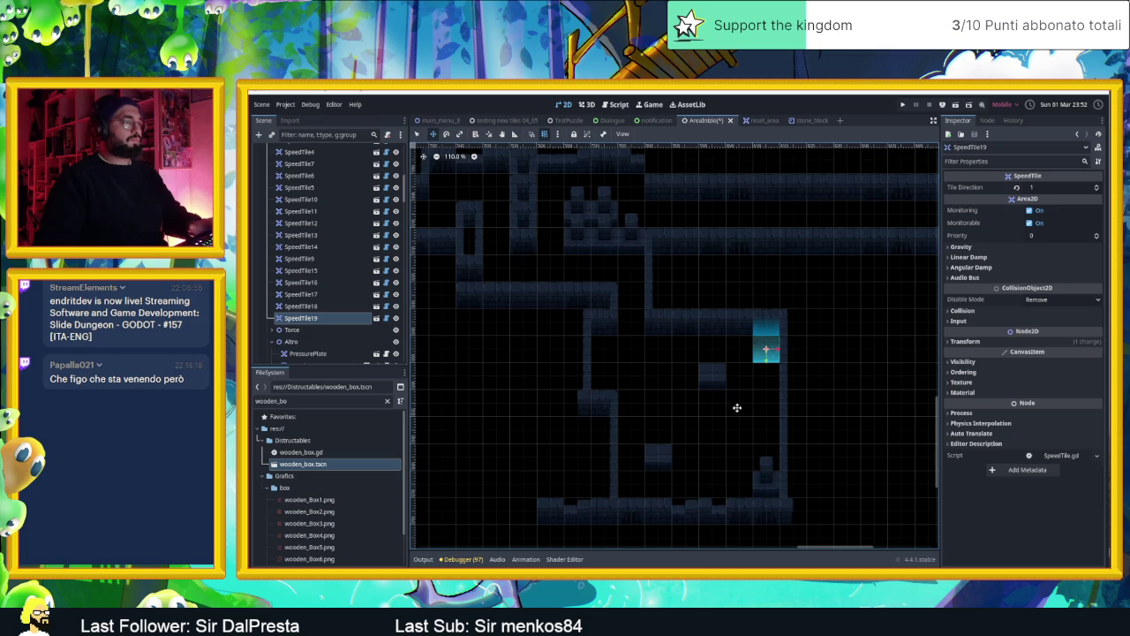
Add two more speed tile copies in the room and change their Tile Direction, the last set to 1
key(ctrl+d)
drag(739, 399, 574, 425)
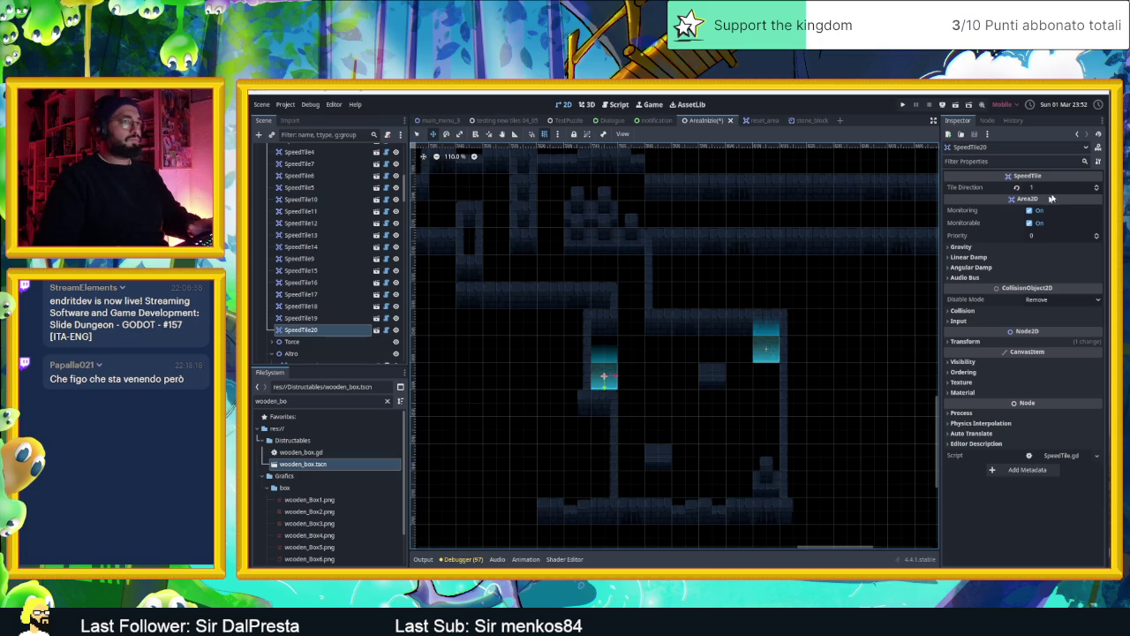
click(1097, 188)
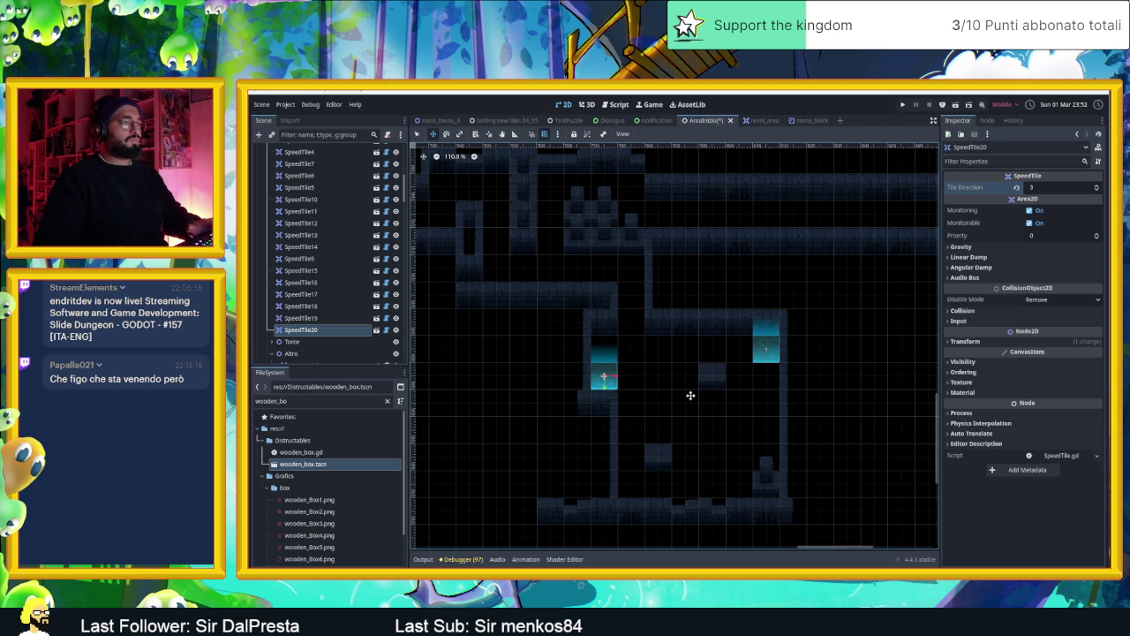
key(ctrl+d)
drag(651, 386, 733, 375)
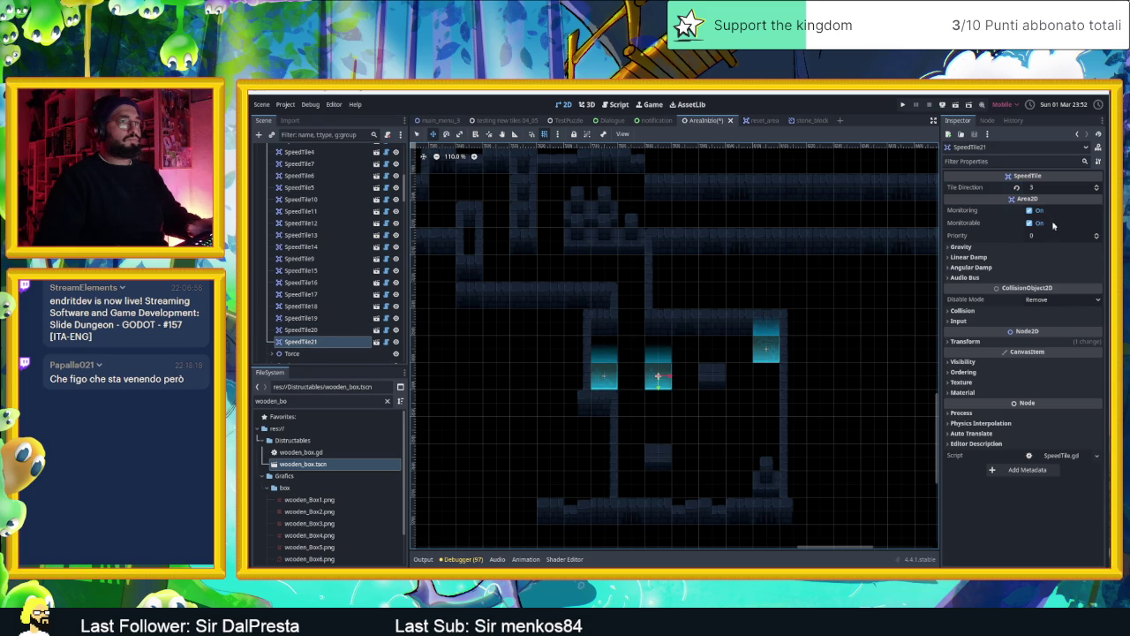
click(1096, 191)
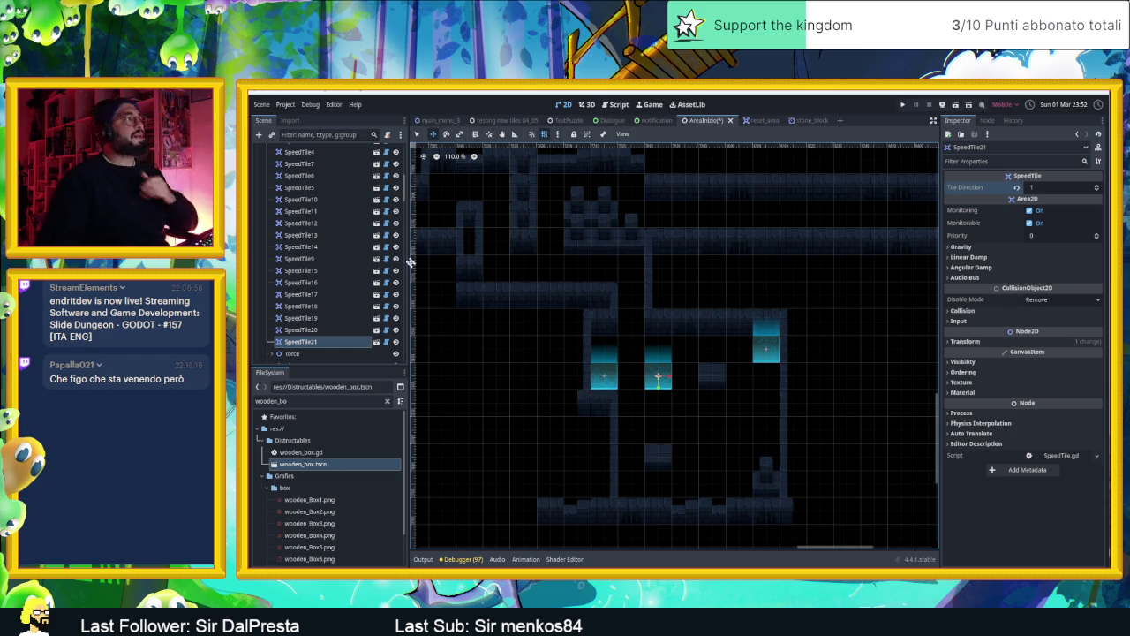
scroll(331, 325, up, 3)
In the Muri tile layer, box-select the vertical wall column and move it one tile left
scroll(331, 325, up, 3)
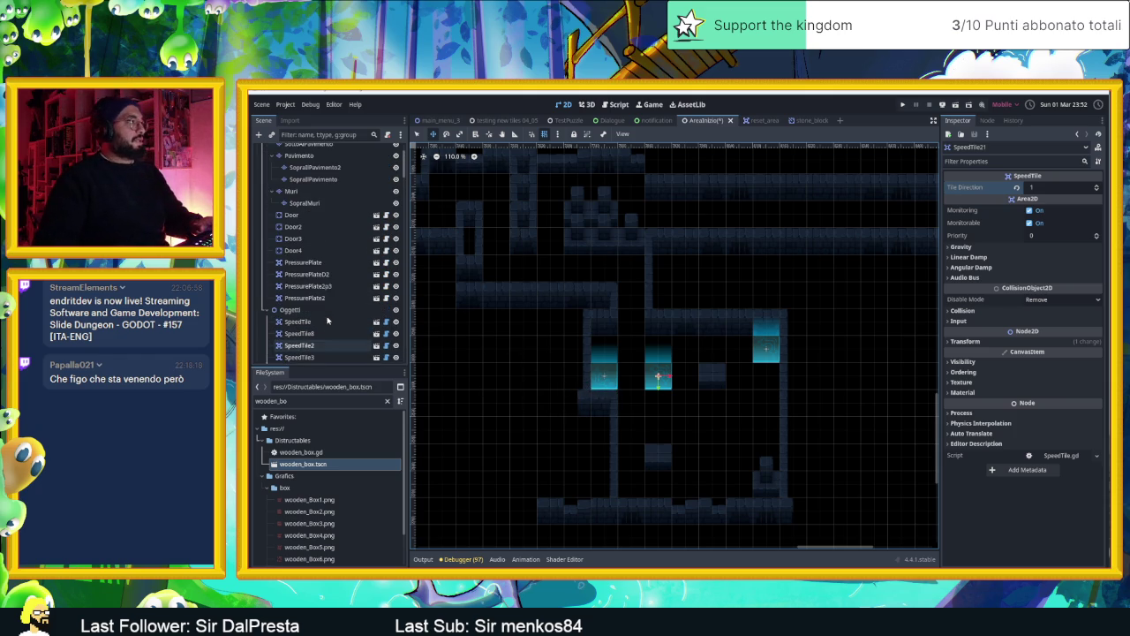
scroll(325, 291, up, 2)
click(319, 256)
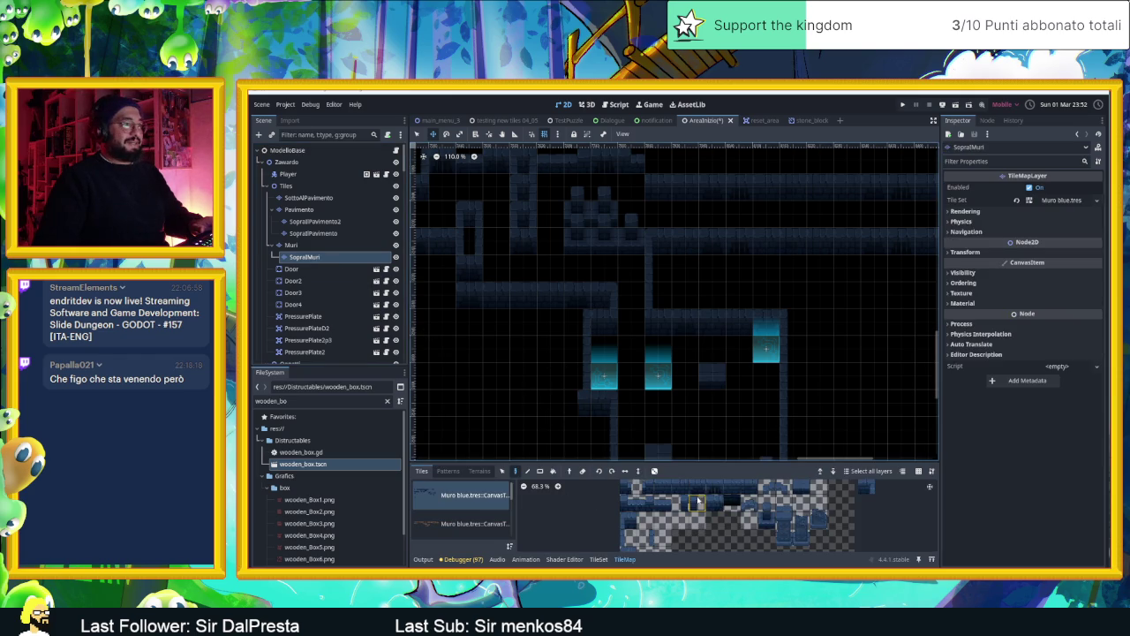
click(517, 472)
click(292, 244)
click(503, 472)
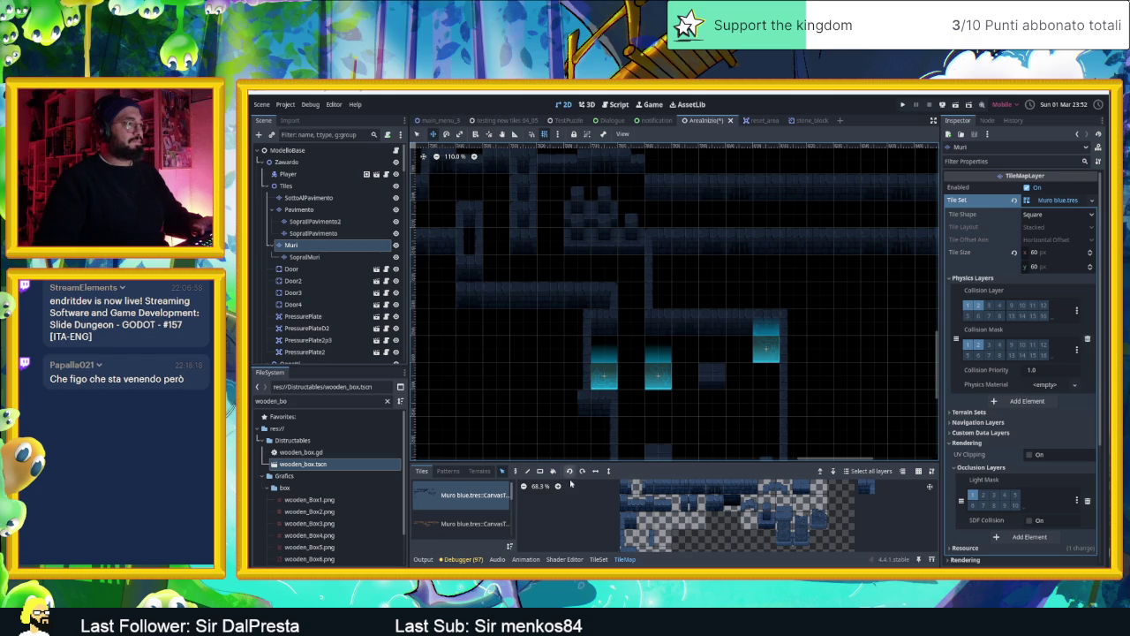
mouse_move(566, 311)
mouse_down()
mouse_move(584, 335)
mouse_move(585, 400)
mouse_up()
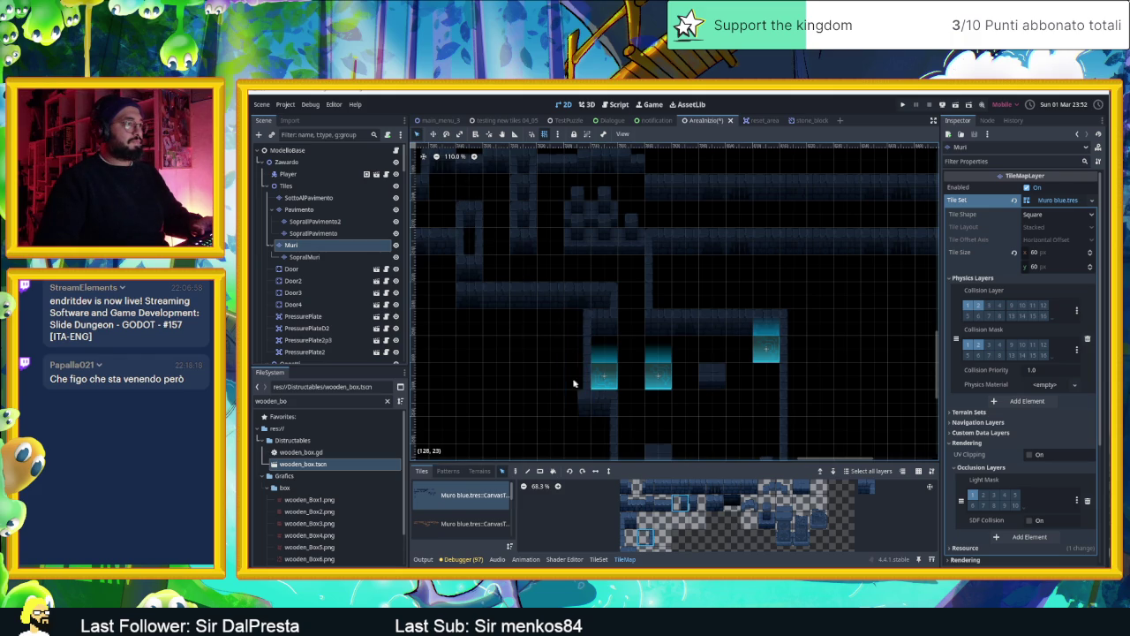
drag(580, 328, 554, 330)
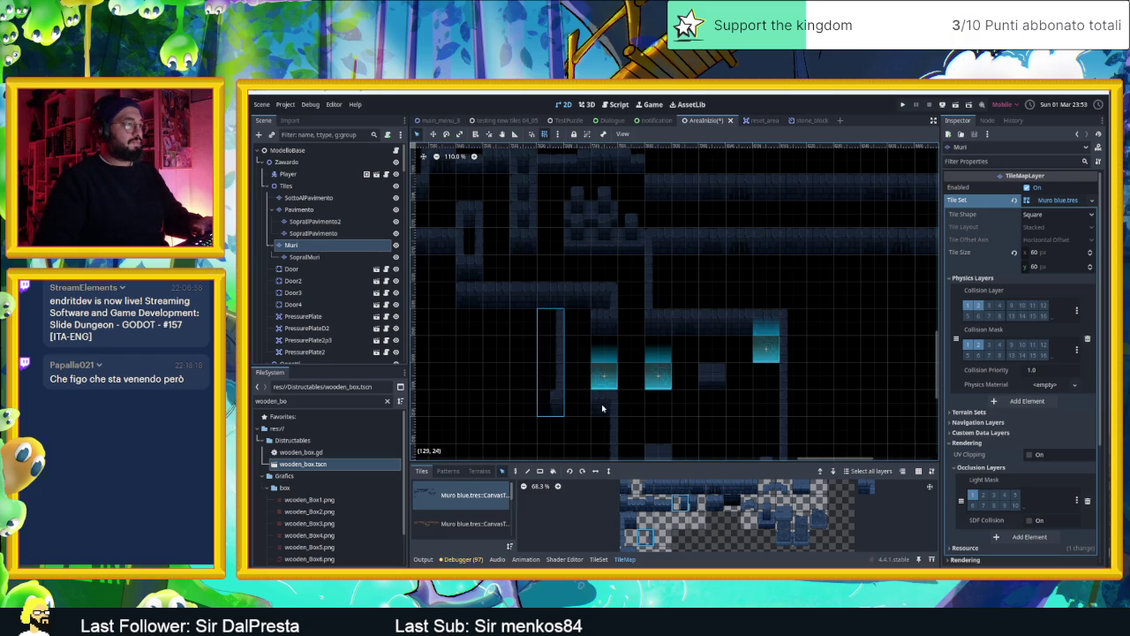
click(698, 488)
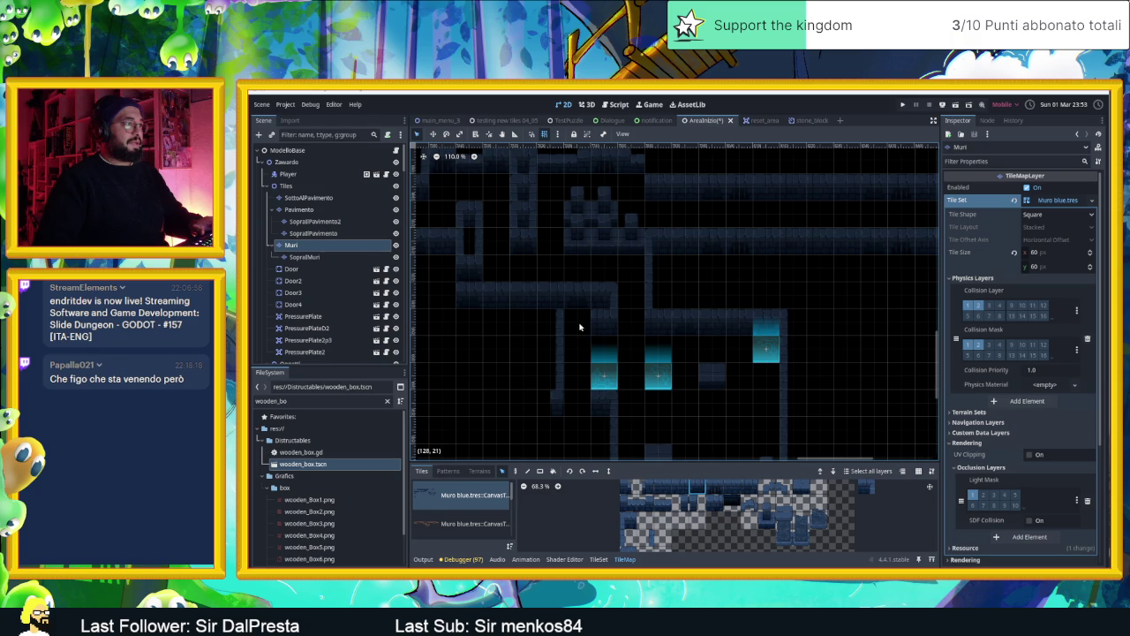
click(516, 471)
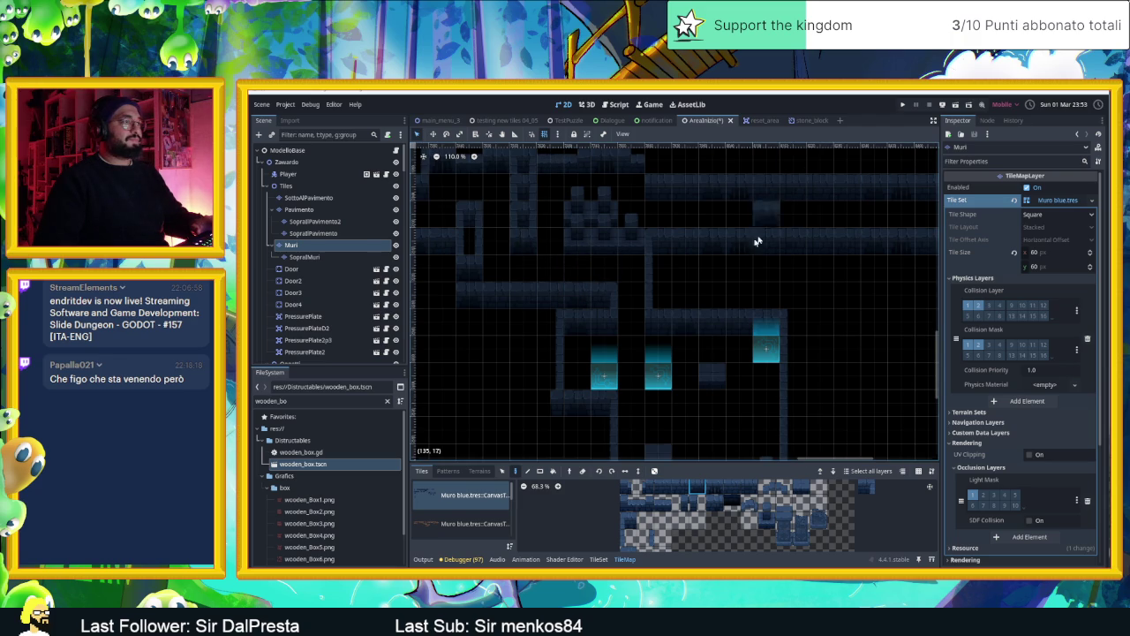
click(327, 150)
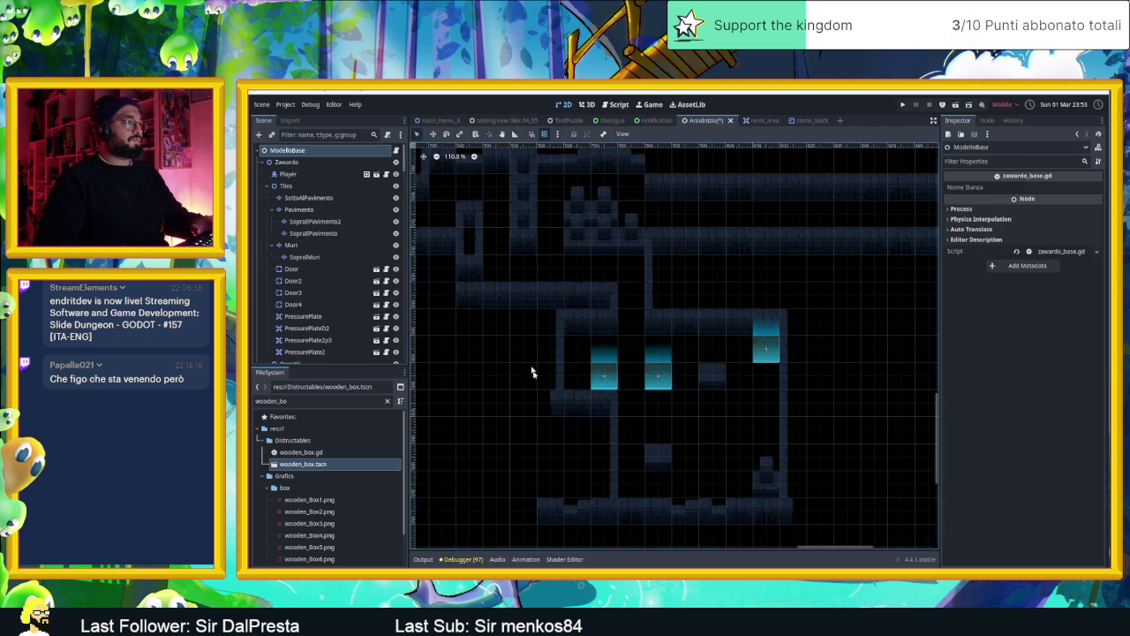
Shift SpeedTile20 slightly to the left
click(585, 381)
drag(585, 381, 557, 382)
click(848, 389)
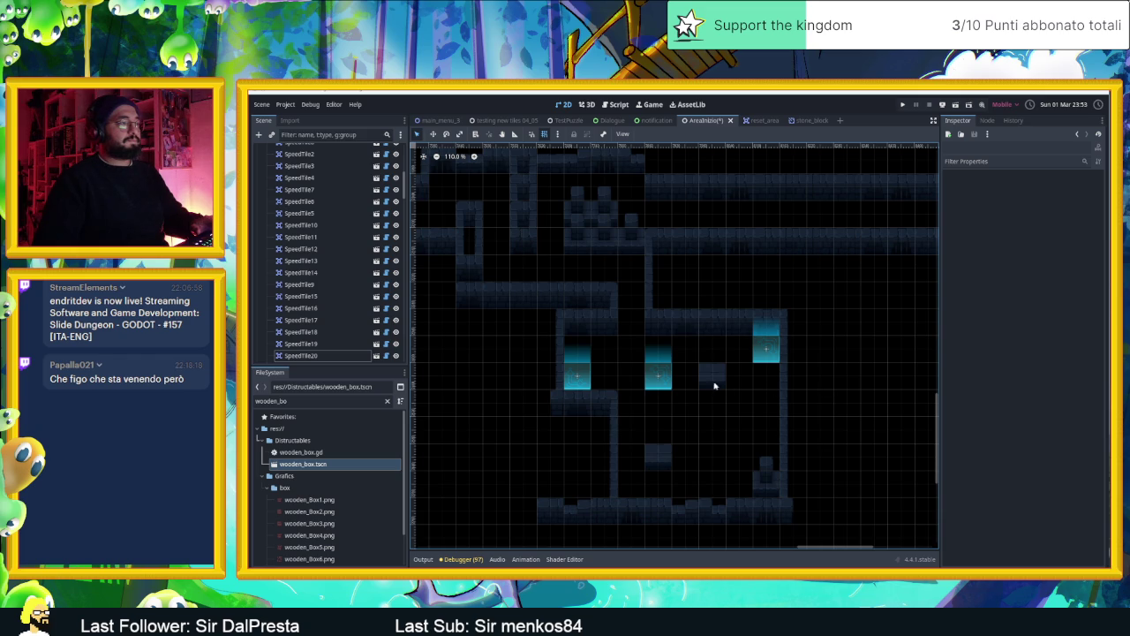
Duplicate PressurePlate2 and move the new PressurePlate3 down into the lower room
scroll(267, 285, up, 5)
click(268, 282)
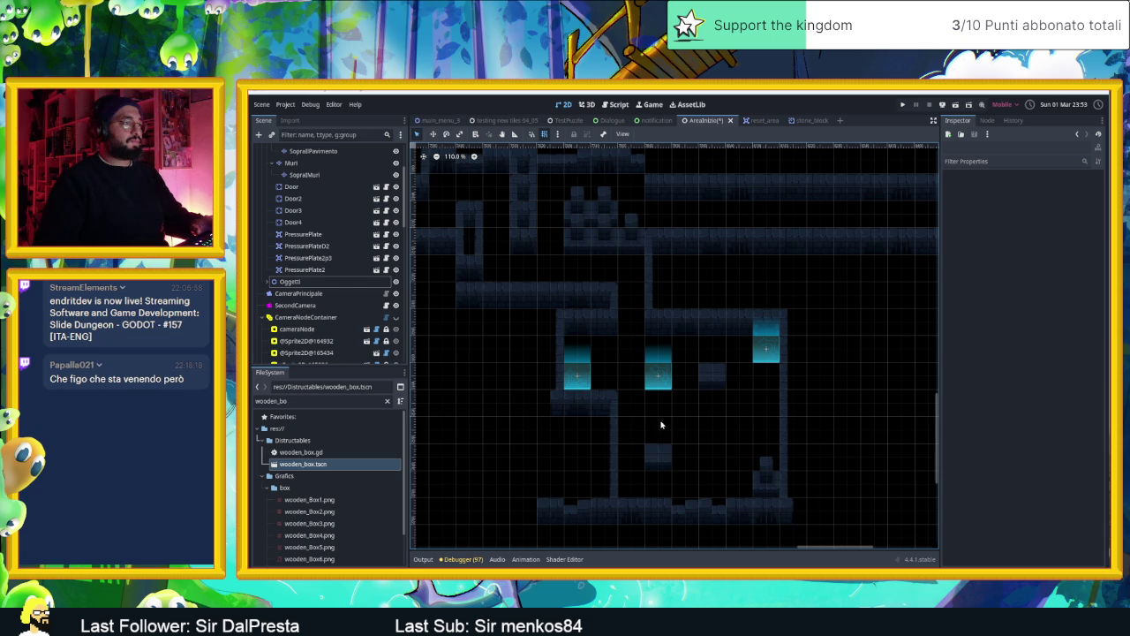
scroll(323, 282, up, 1)
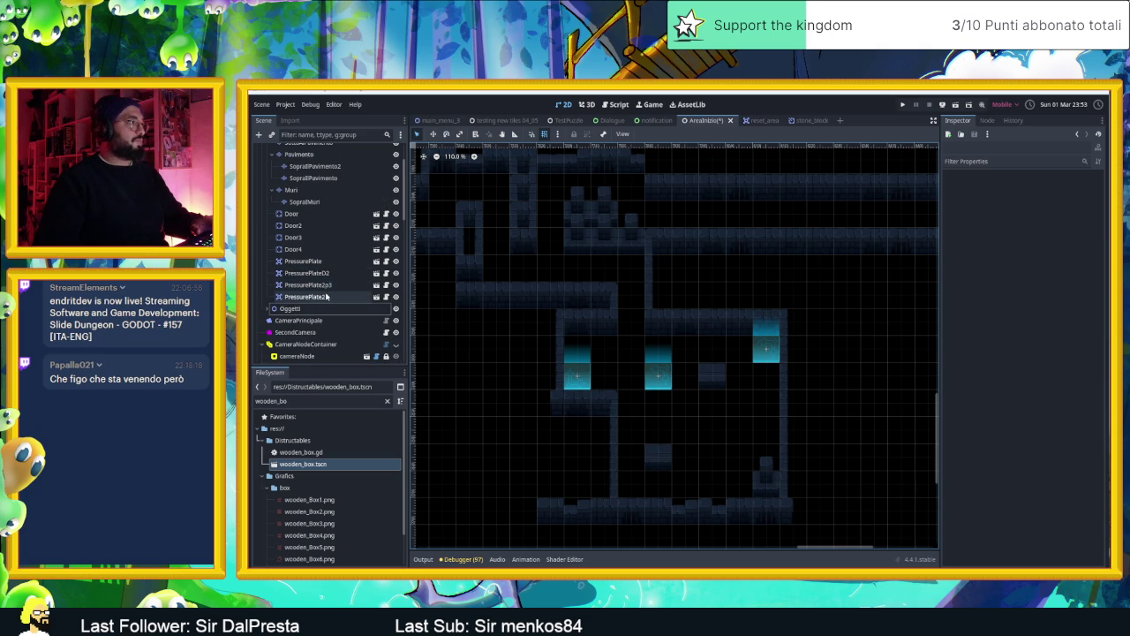
click(326, 297)
drag(528, 310, 609, 341)
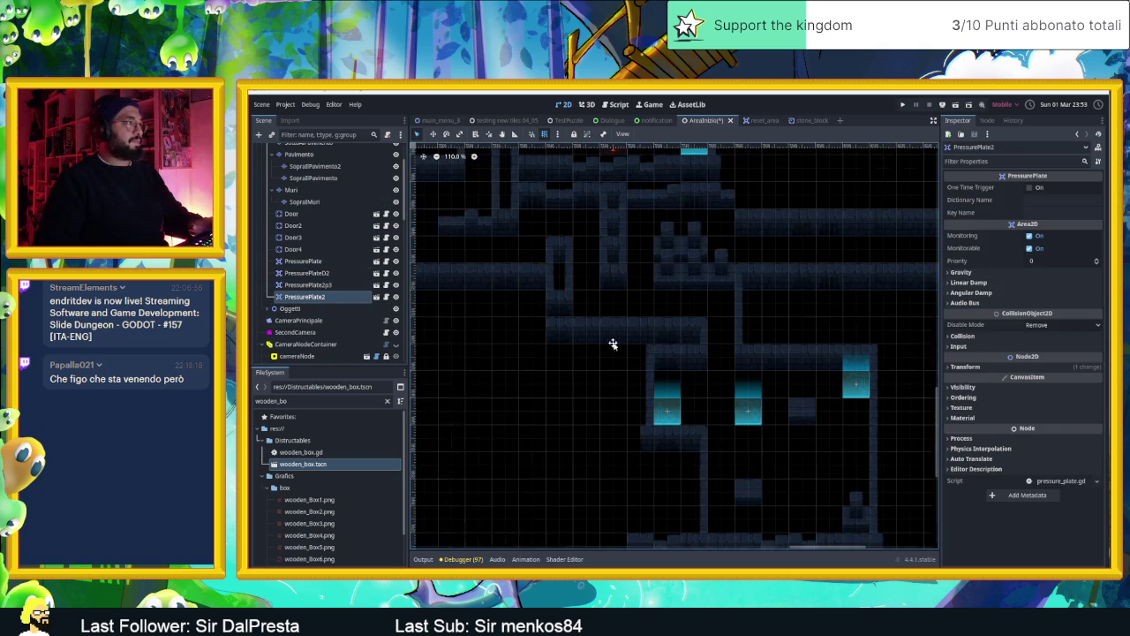
key(ctrl+d)
drag(560, 293, 696, 376)
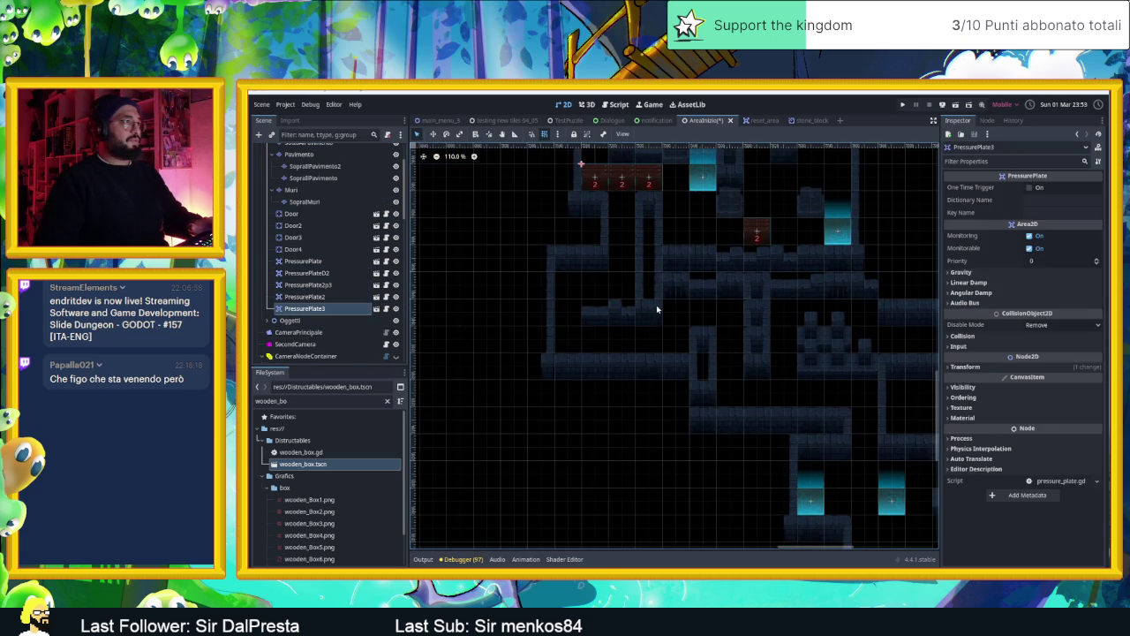
click(433, 134)
mouse_move(622, 206)
mouse_down()
mouse_move(662, 328)
mouse_move(704, 374)
mouse_up()
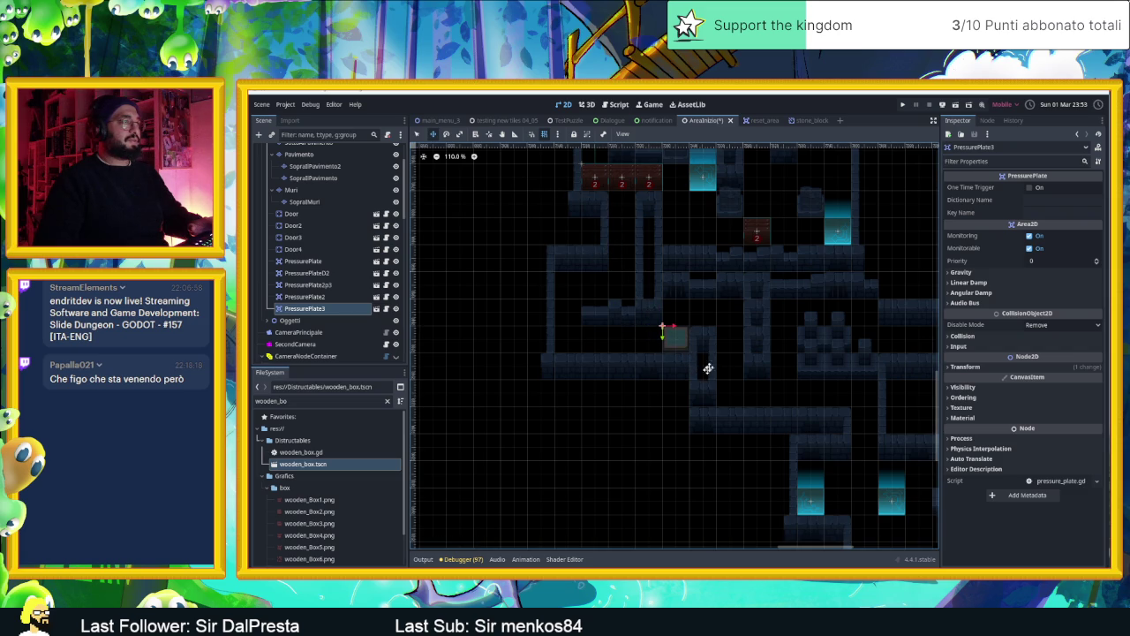
Move WoodenBox42 off its old plate and down beside PressurePlate3 in the lower room
scroll(703, 374, up, 3)
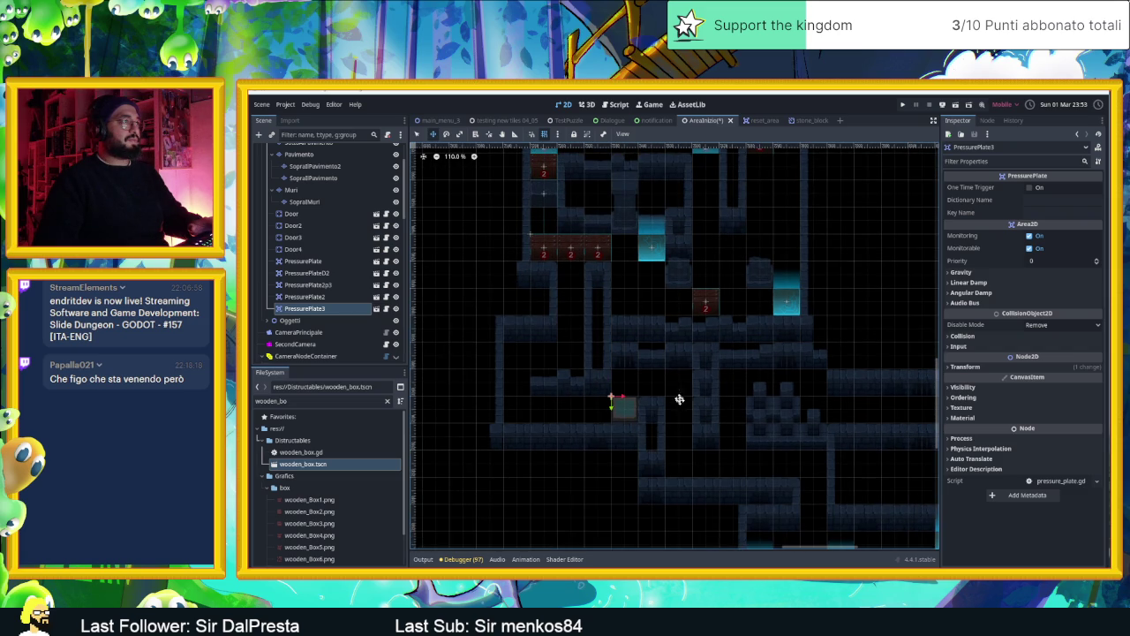
drag(601, 291, 608, 354)
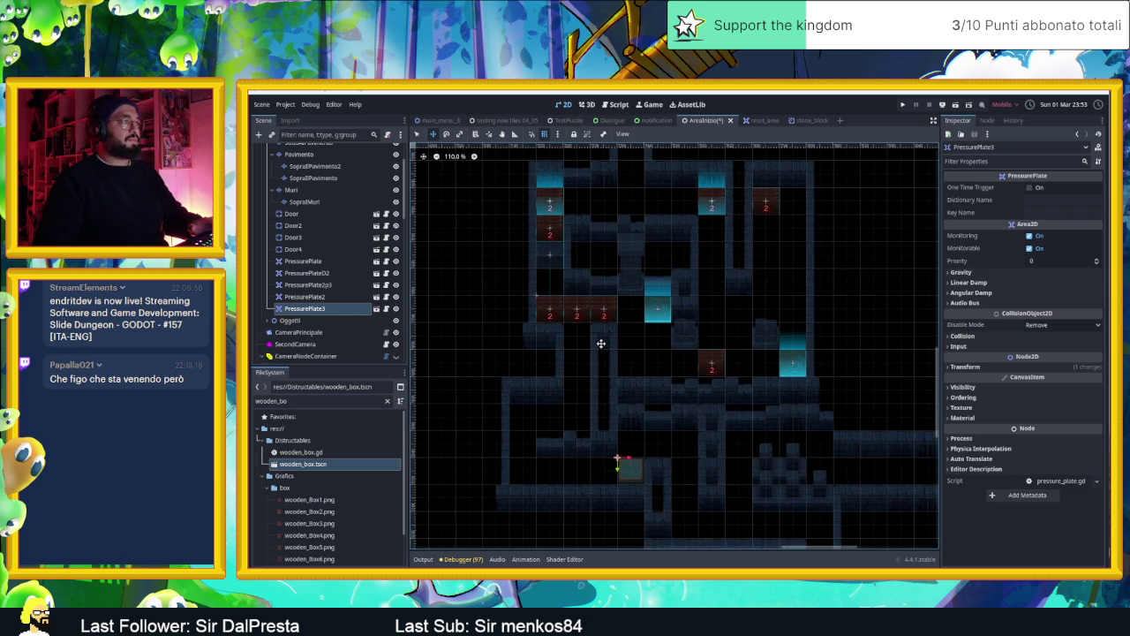
scroll(561, 309, up, 6)
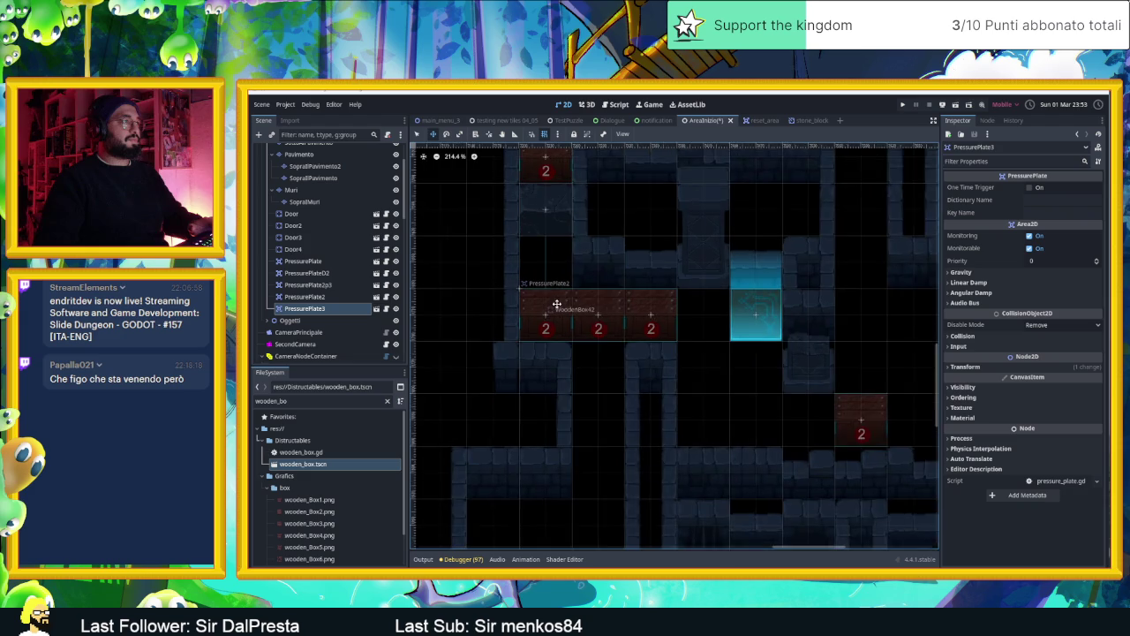
scroll(559, 307, down, 3)
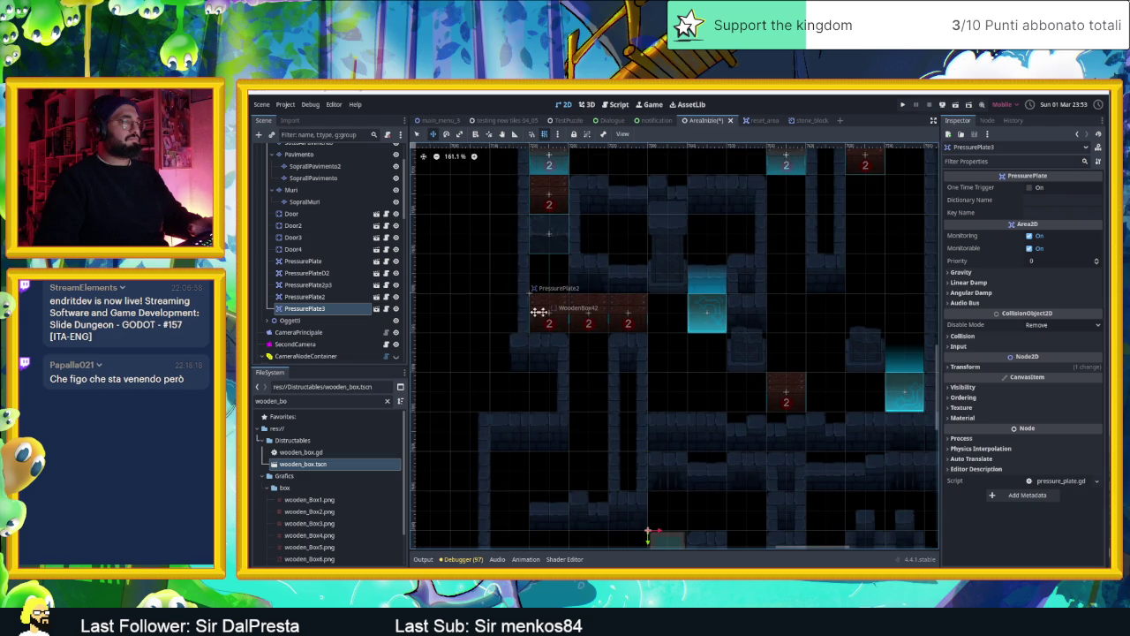
key(q)
drag(549, 310, 547, 271)
scroll(597, 342, down, 1)
scroll(597, 342, down, 2)
scroll(618, 369, down, 1)
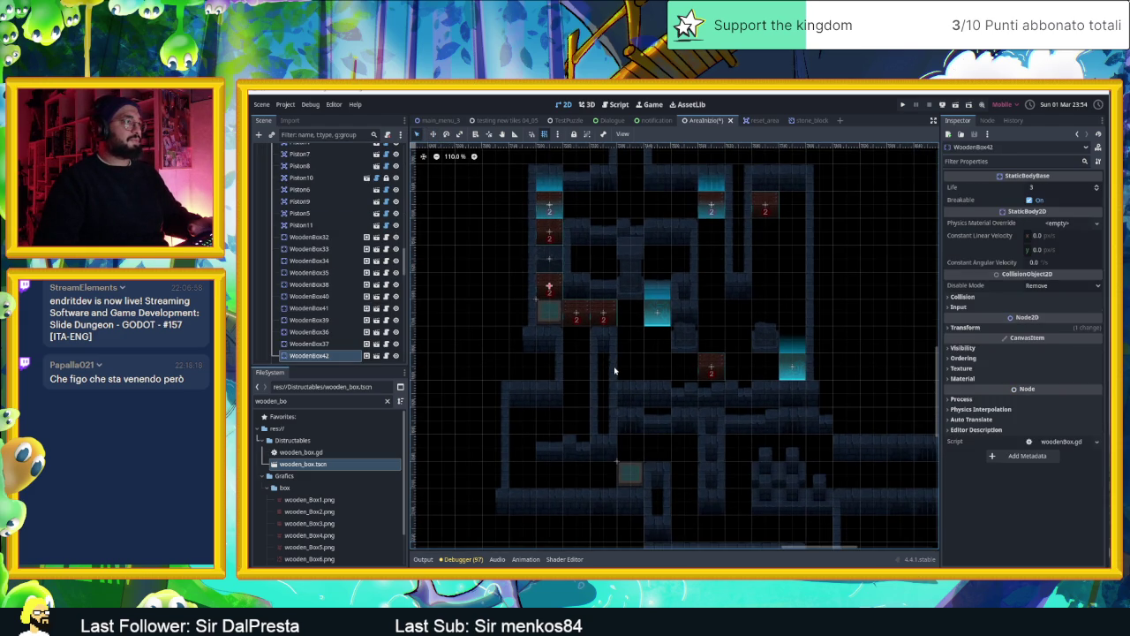
mouse_move(548, 279)
mouse_down()
mouse_move(614, 330)
mouse_move(630, 312)
mouse_move(604, 471)
mouse_up()
drag(692, 470, 640, 391)
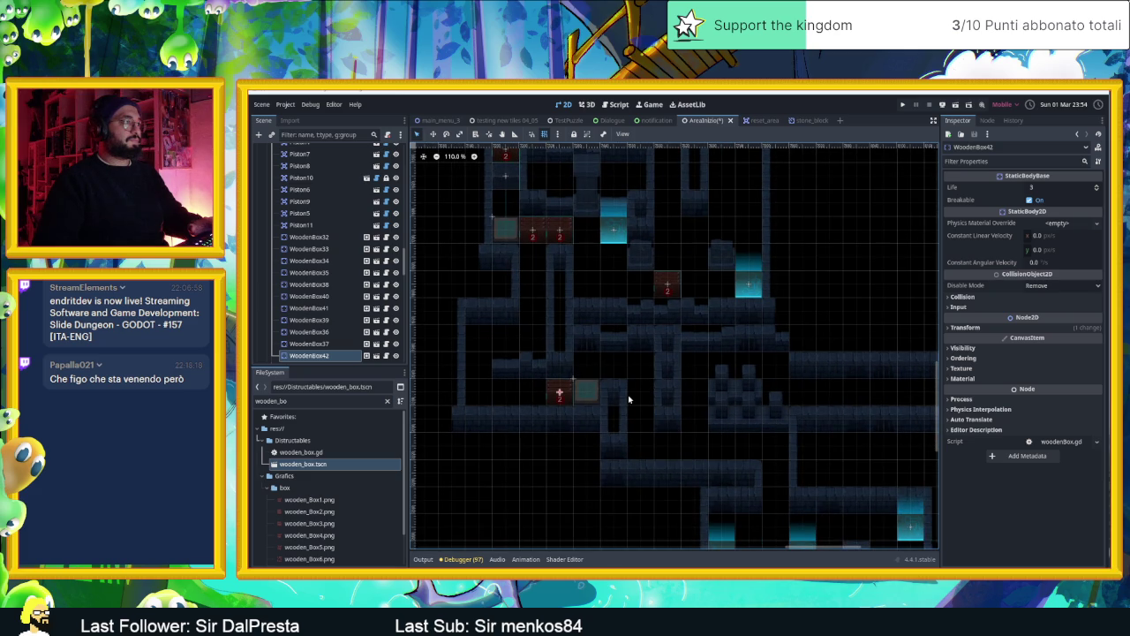
scroll(643, 409, up, 1)
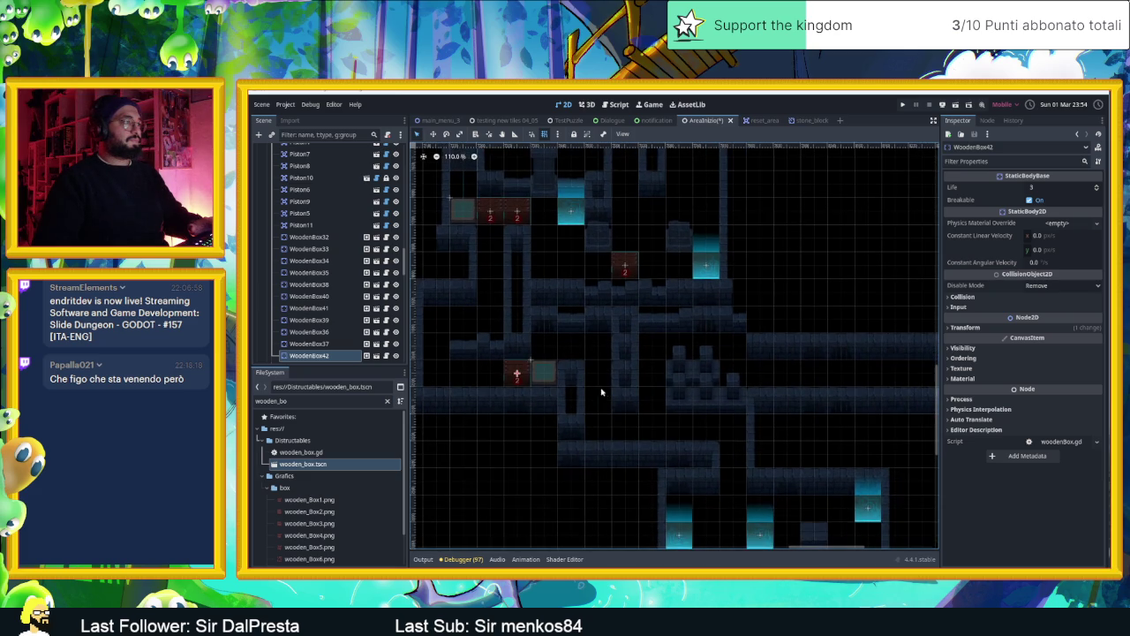
Turn on One Time Trigger for PressurePlate3
click(547, 370)
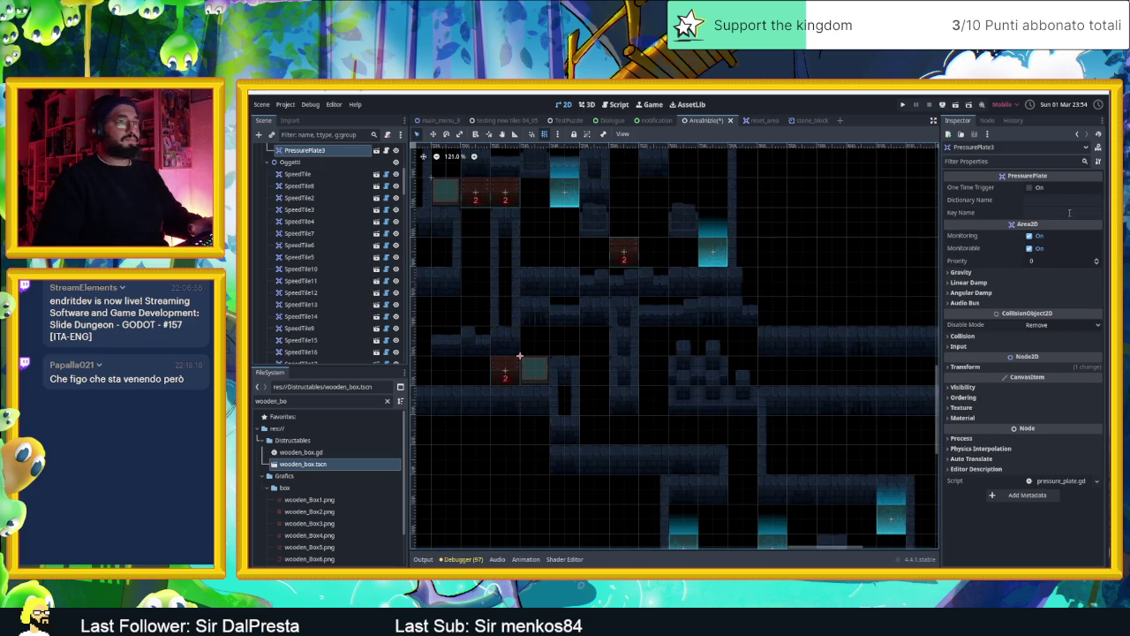
click(1040, 189)
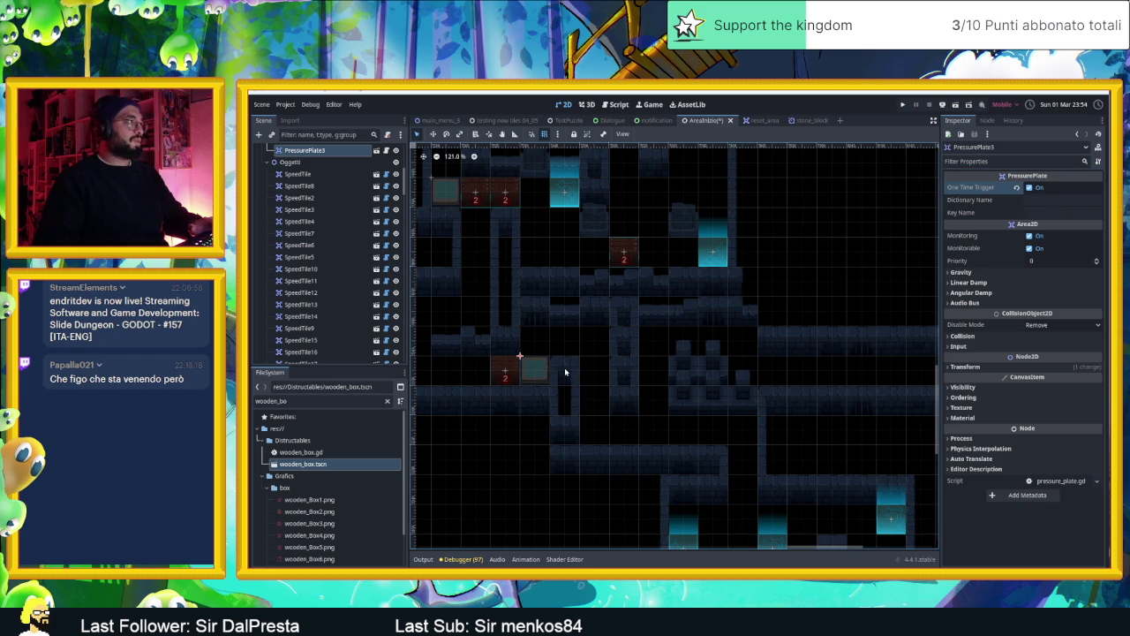
scroll(633, 409, down, 1)
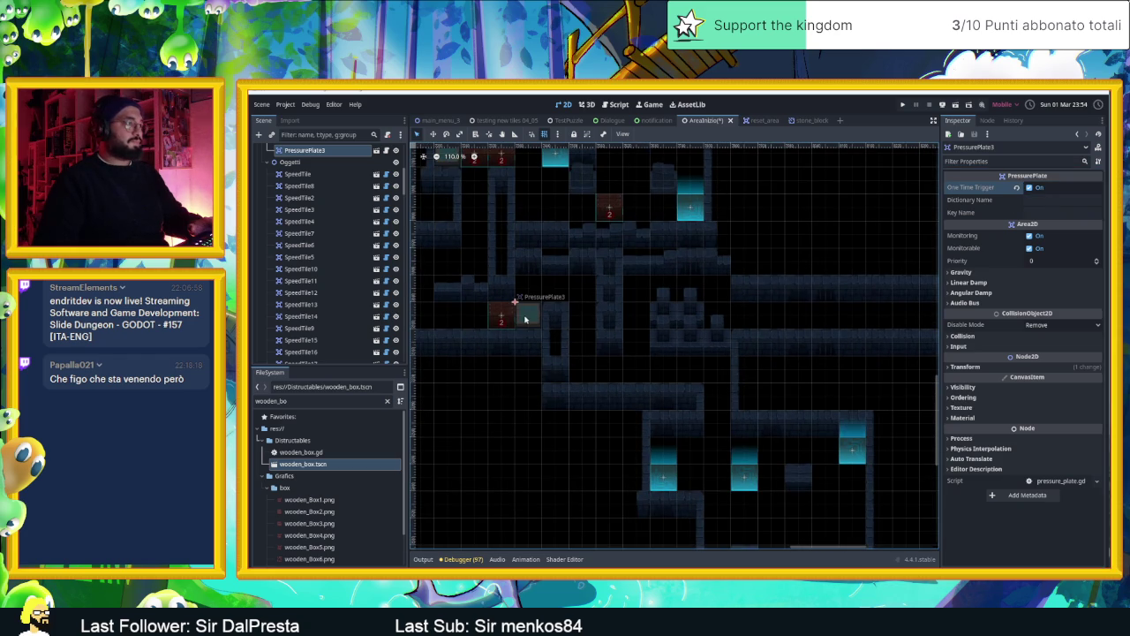
Duplicate PressurePlate3 and place the copy, PressurePlate4, in the room further down
key(ctrl+d)
mouse_move(525, 318)
mouse_down()
mouse_move(686, 412)
mouse_move(714, 485)
mouse_move(747, 507)
mouse_move(750, 491)
mouse_move(749, 510)
mouse_up()
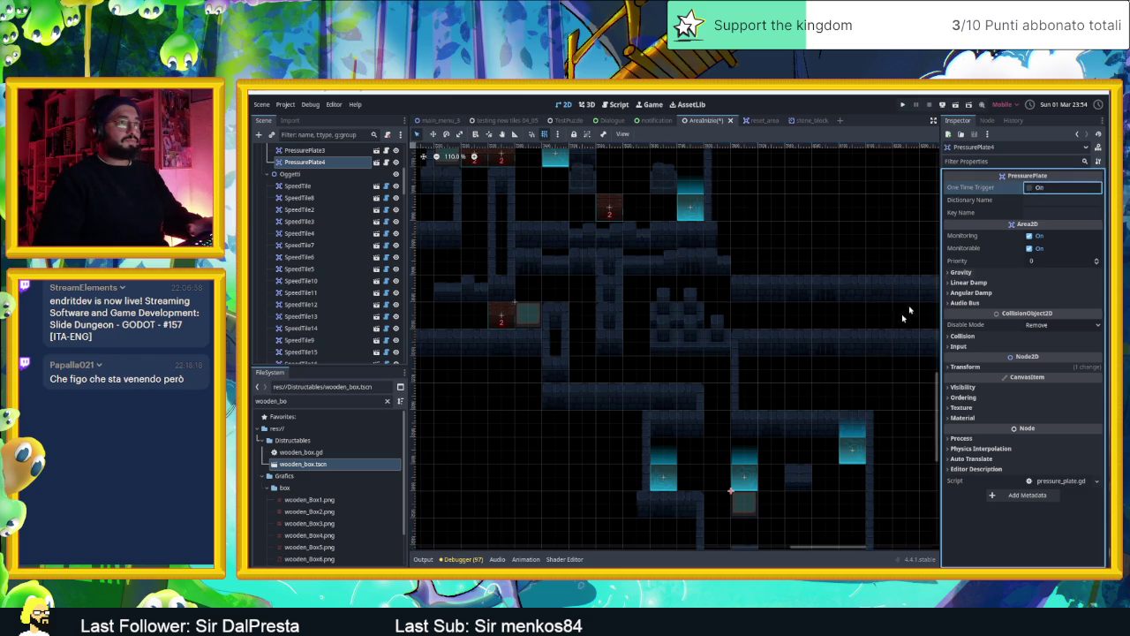
scroll(762, 404, down, 5)
scroll(762, 404, right, 3)
click(517, 410)
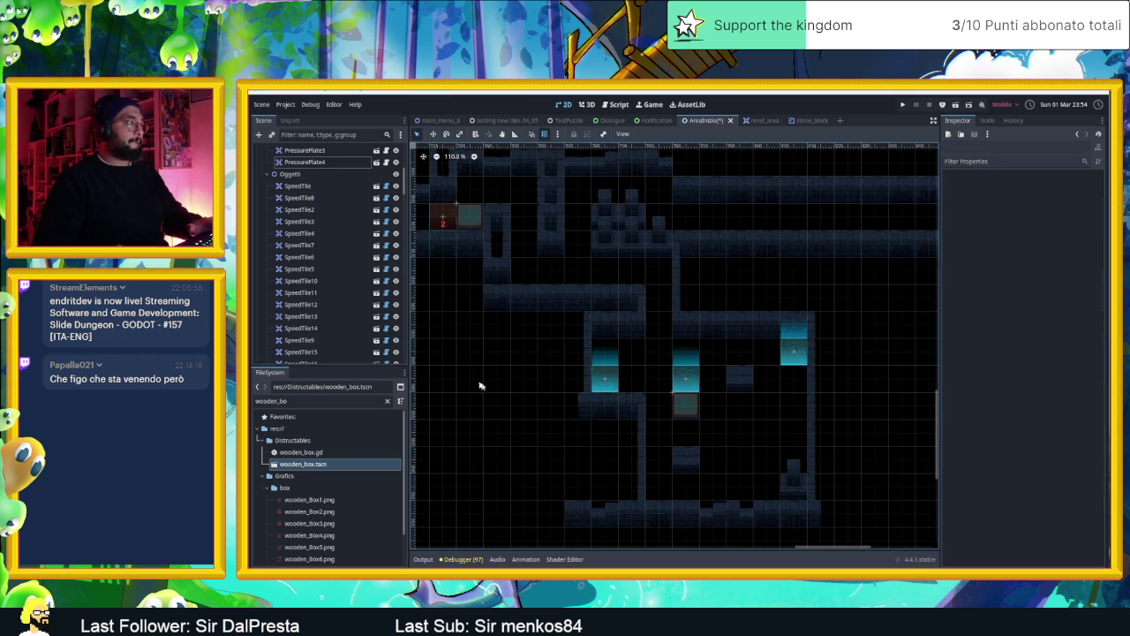
scroll(315, 296, down, 5)
scroll(318, 301, down, 10)
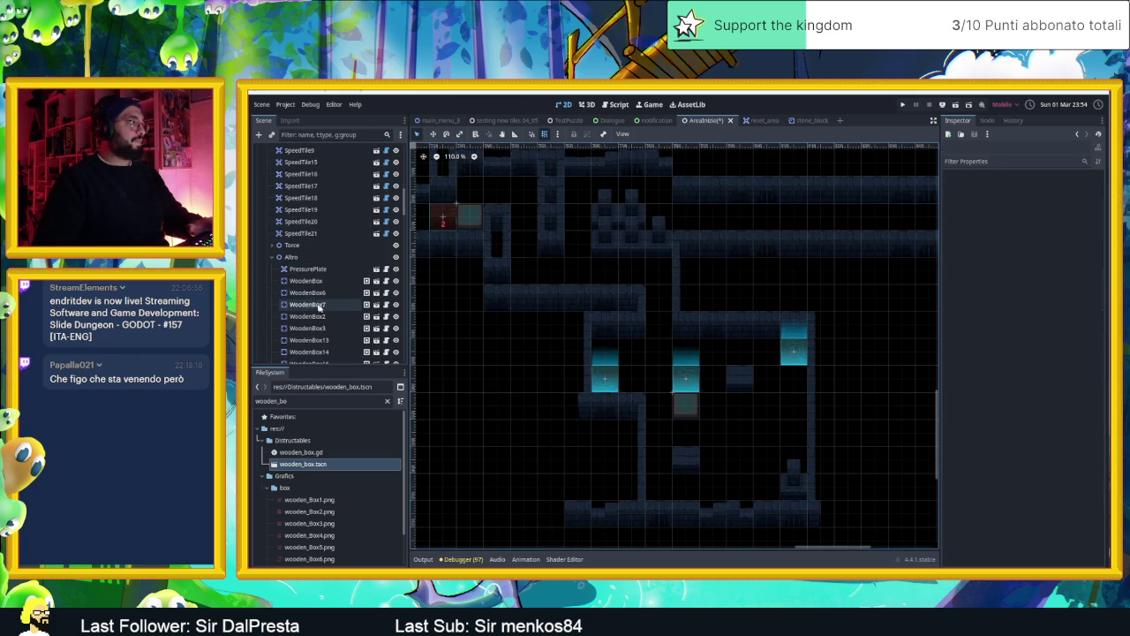
scroll(326, 309, down, 10)
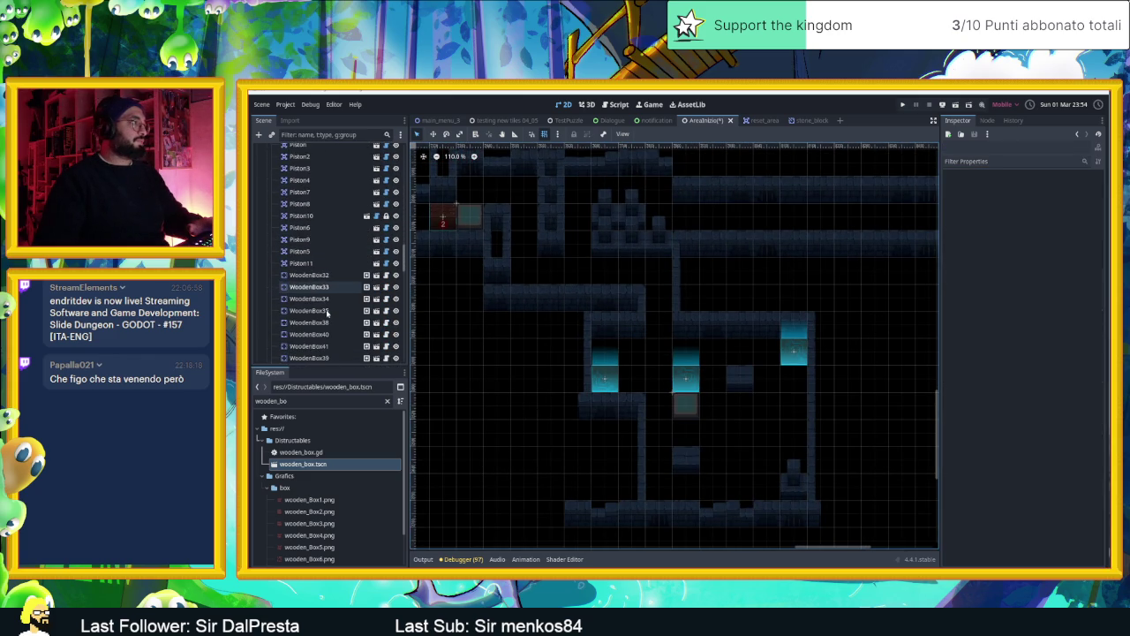
Duplicate StoneBlock5 into StoneBlock6 and StoneBlock7, placing them one tile apart below it
click(307, 335)
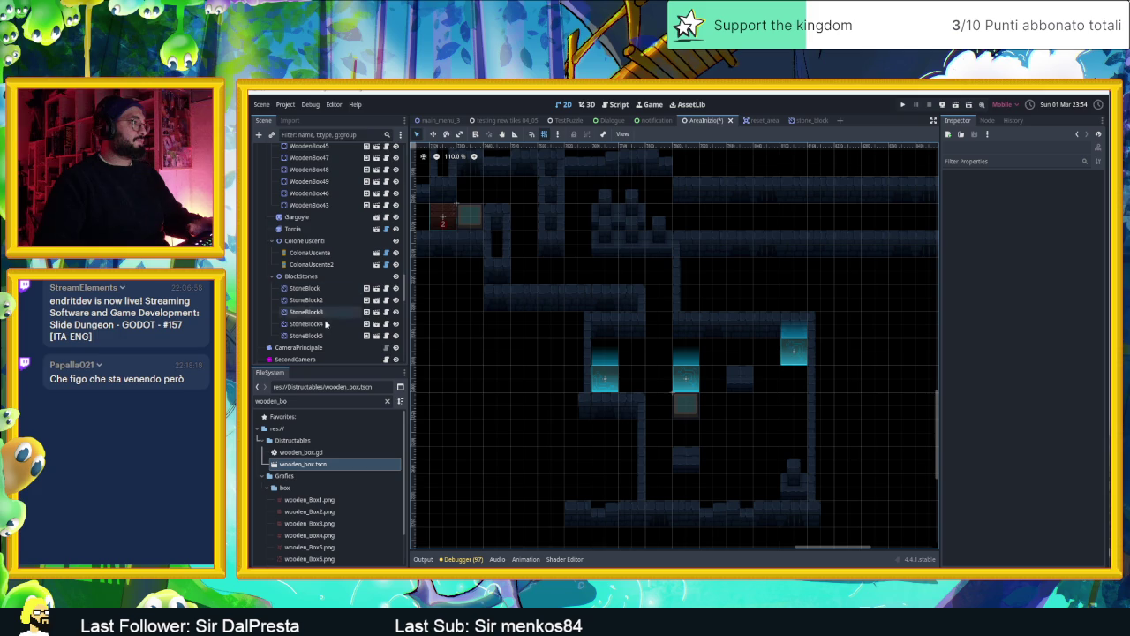
key(ctrl+d)
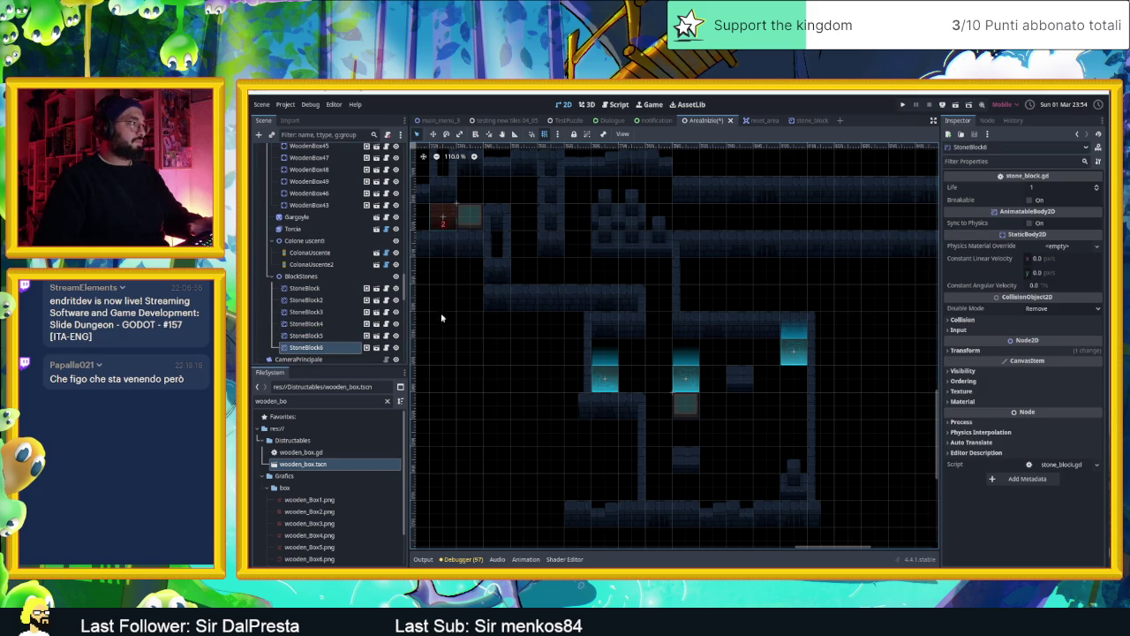
click(434, 134)
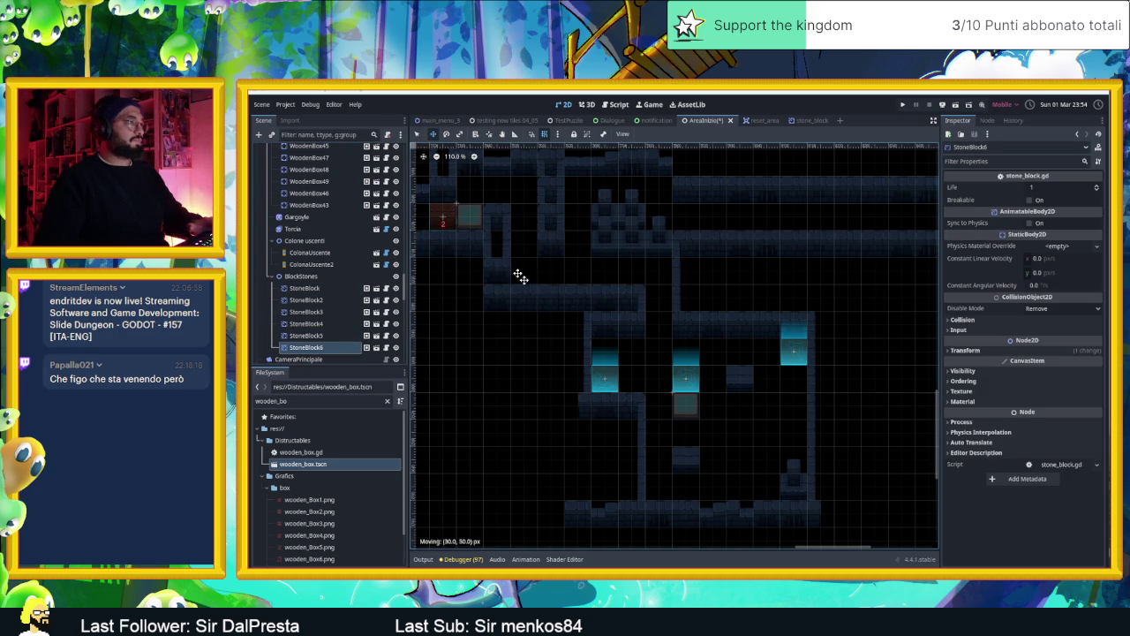
drag(720, 362, 716, 422)
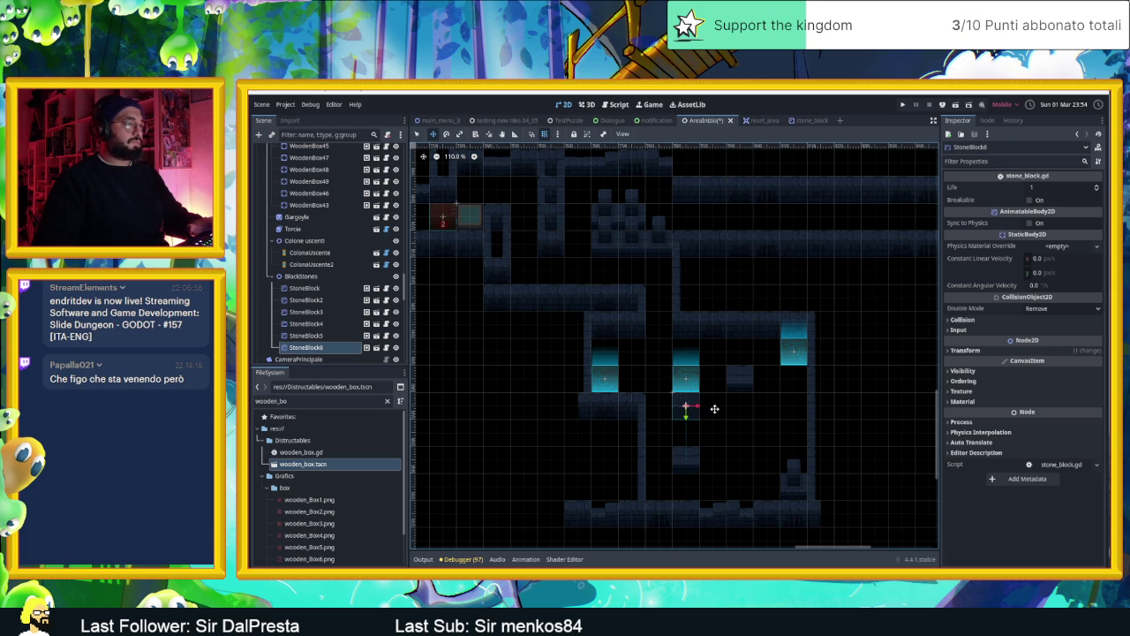
key(ctrl+d)
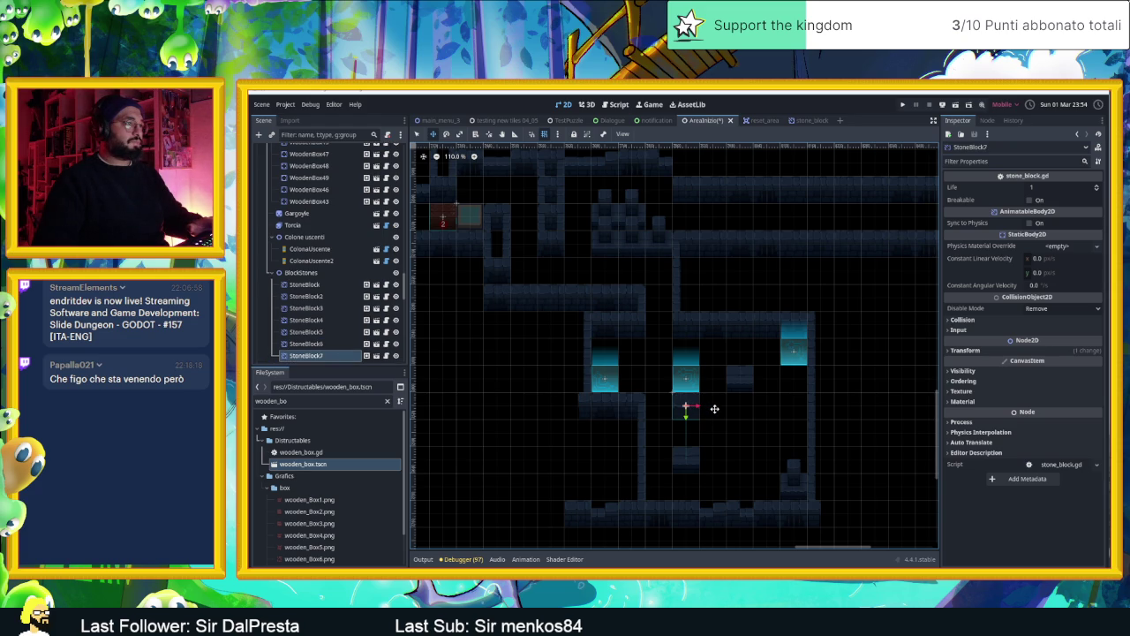
drag(712, 412, 716, 384)
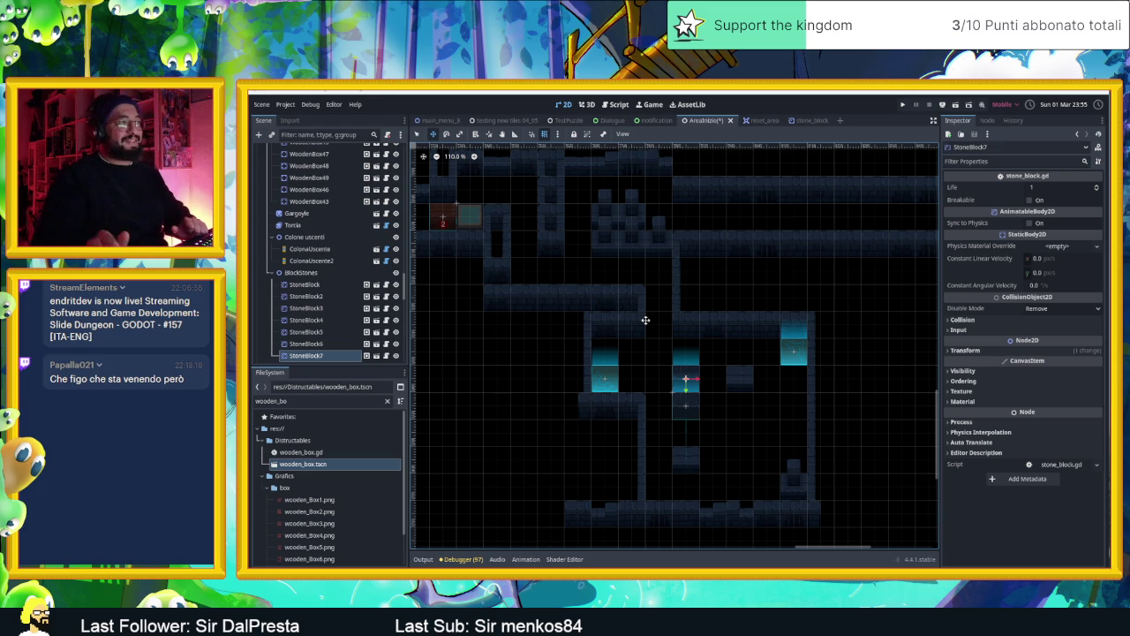
click(417, 133)
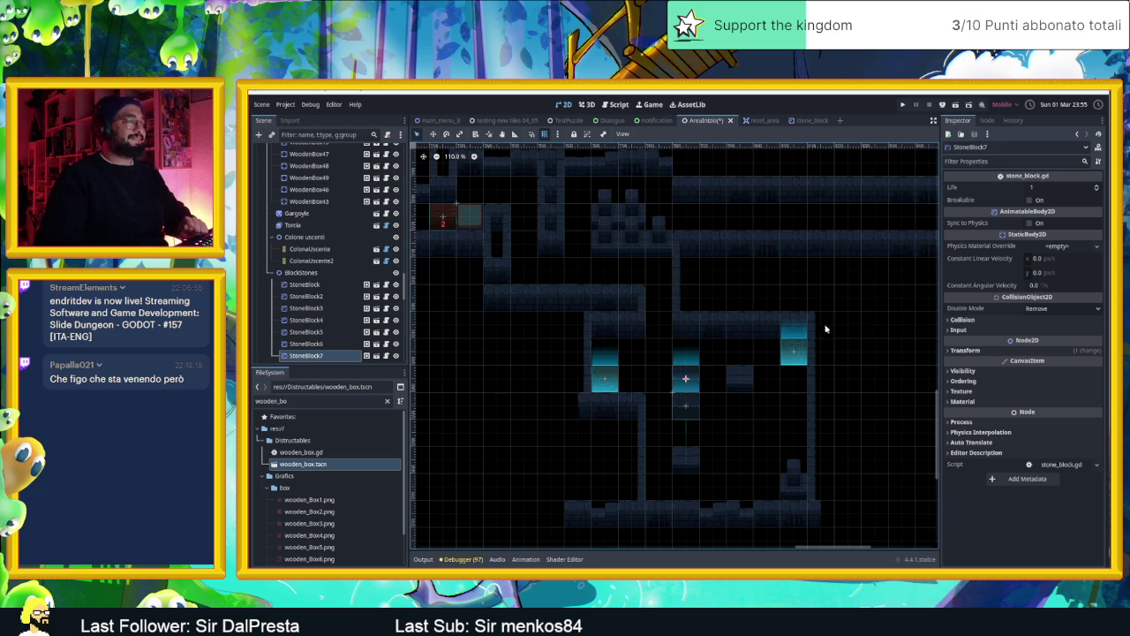
Save the AreaInizio scene, then select CameraNodeContainer to show its properties in the Inspector
key(ctrl+s)
scroll(790, 330, up, 1)
scroll(765, 328, down, 2)
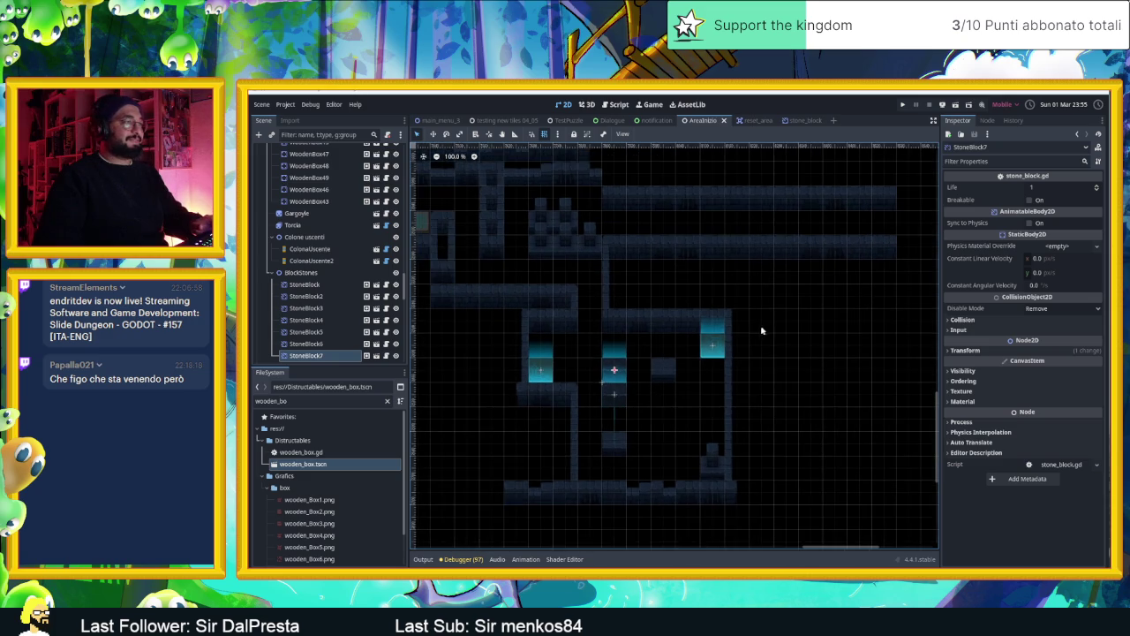
scroll(785, 334, left, 2)
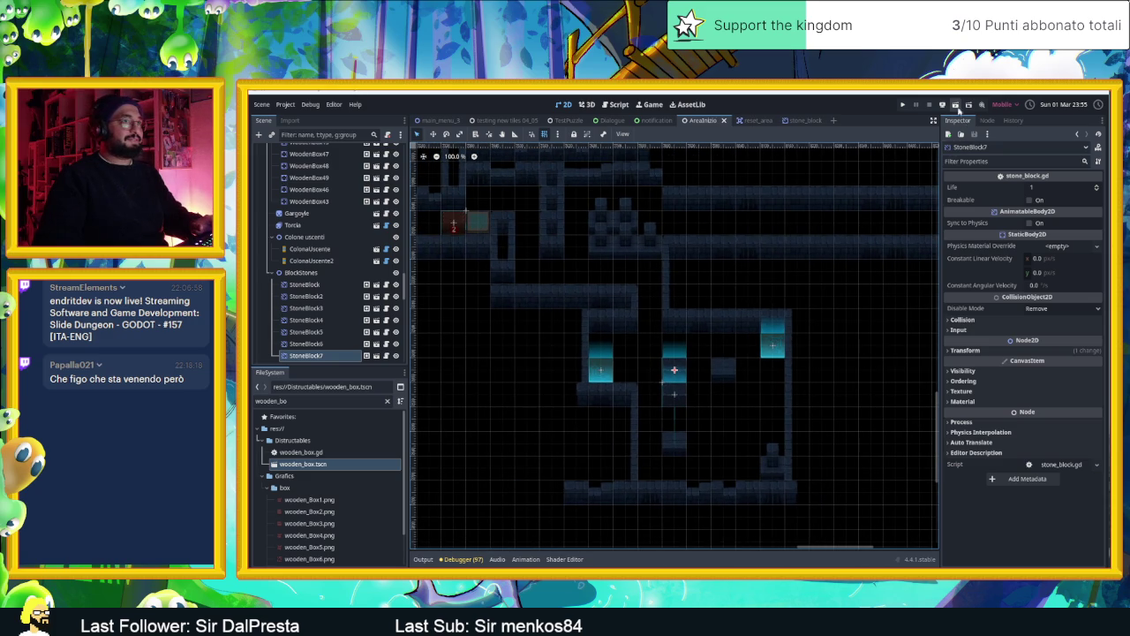
scroll(625, 296, down, 3)
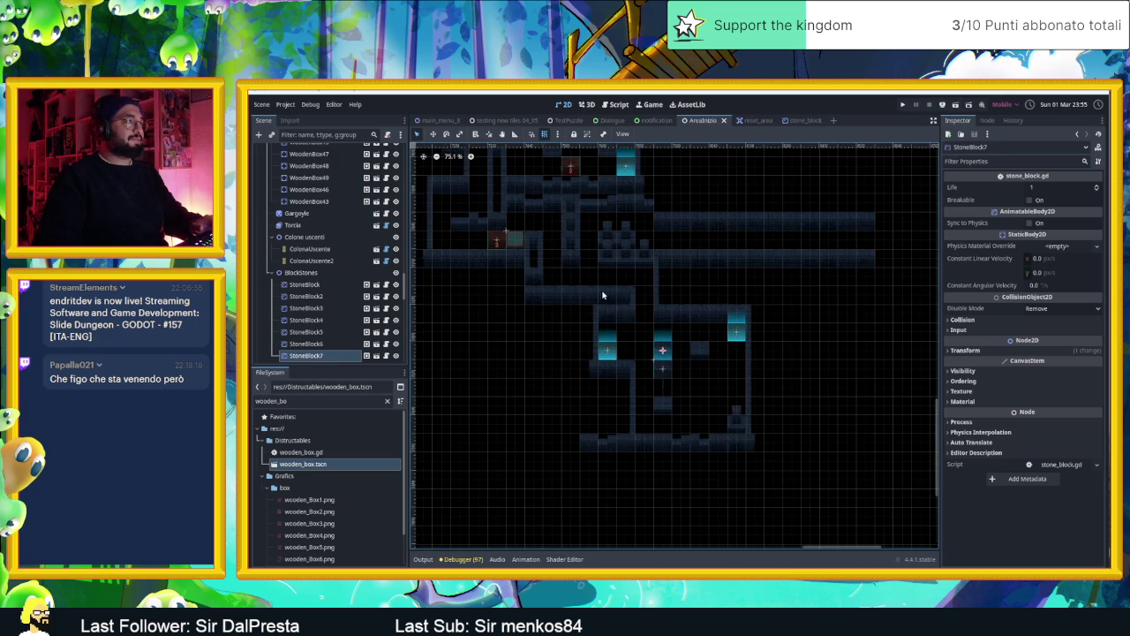
scroll(604, 295, up, 3)
scroll(592, 280, left, 1)
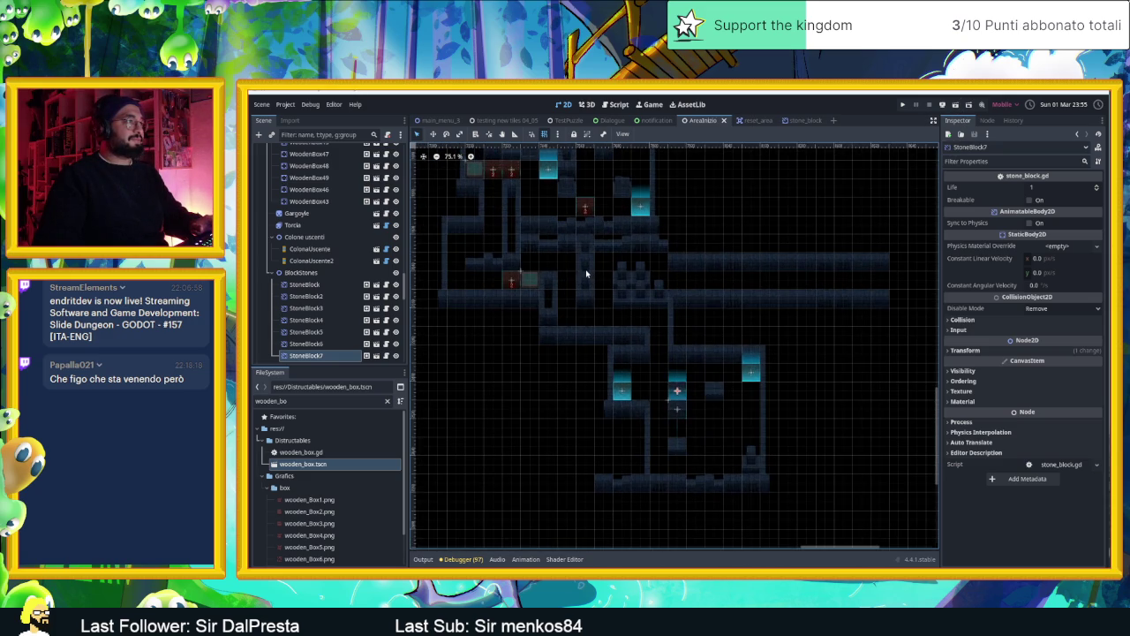
scroll(586, 273, up, 1)
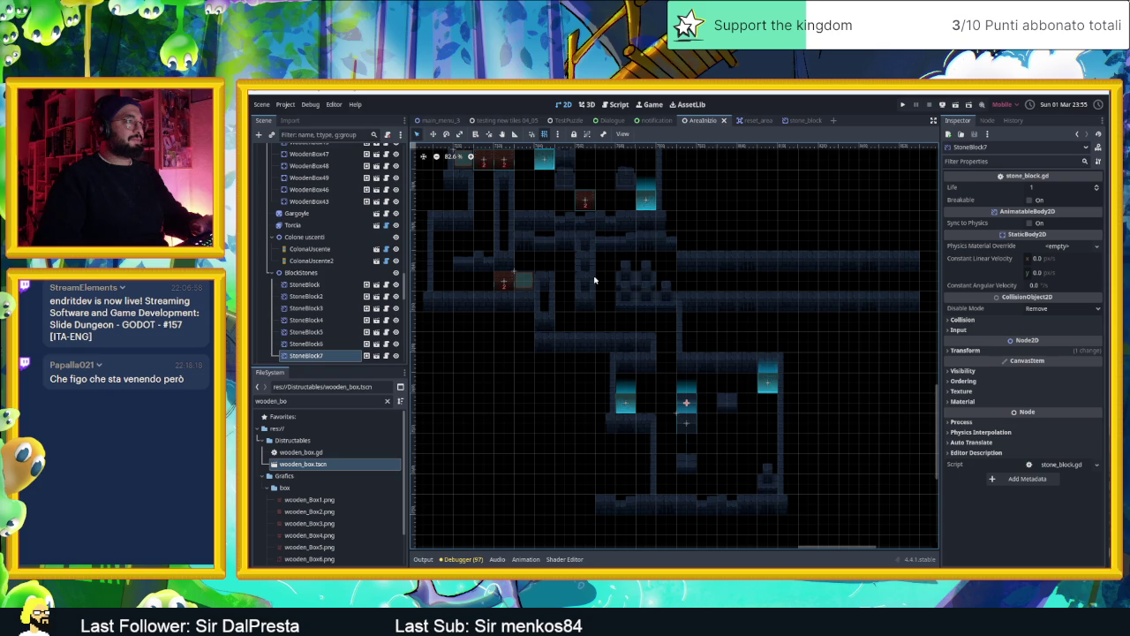
scroll(549, 267, down, 1)
scroll(543, 267, up, 1)
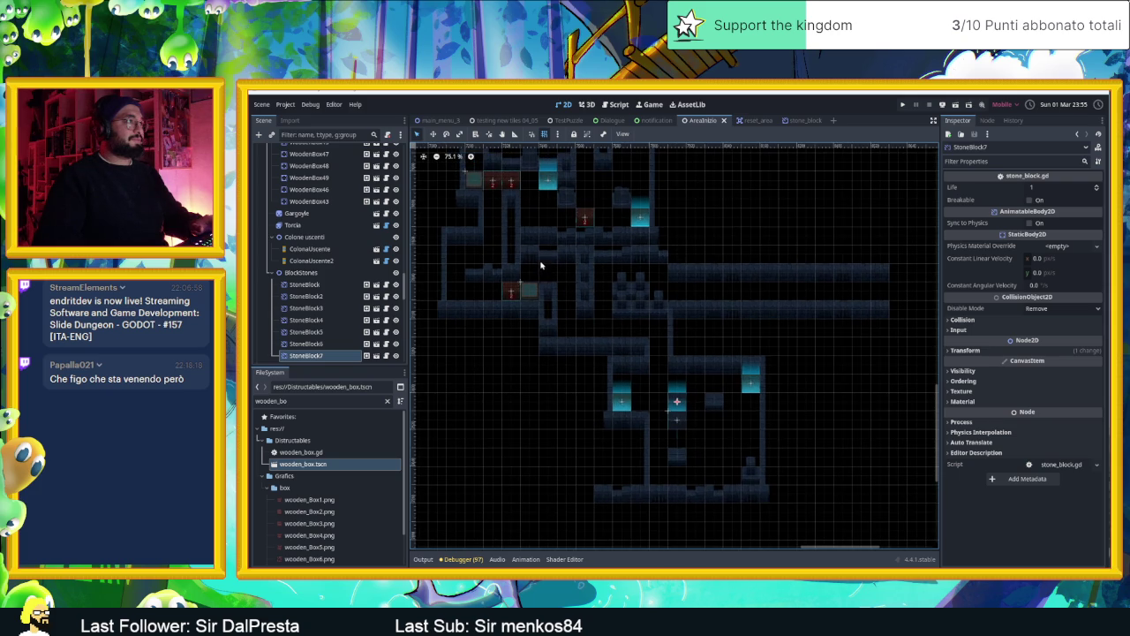
scroll(487, 198, up, 4)
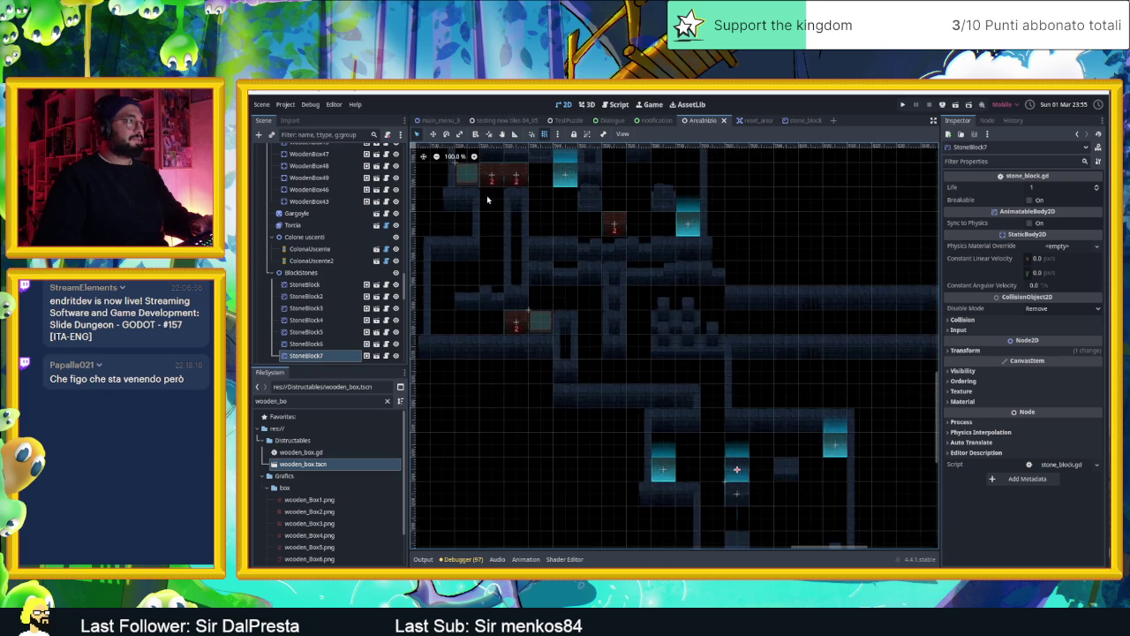
scroll(487, 195, up, 4)
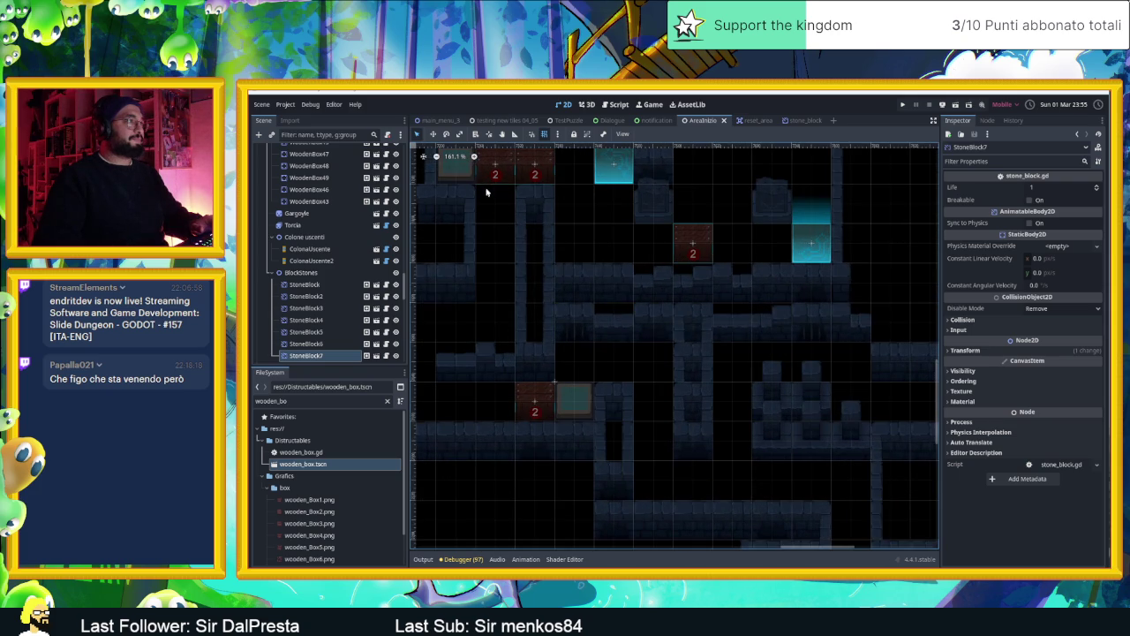
scroll(488, 190, down, 4)
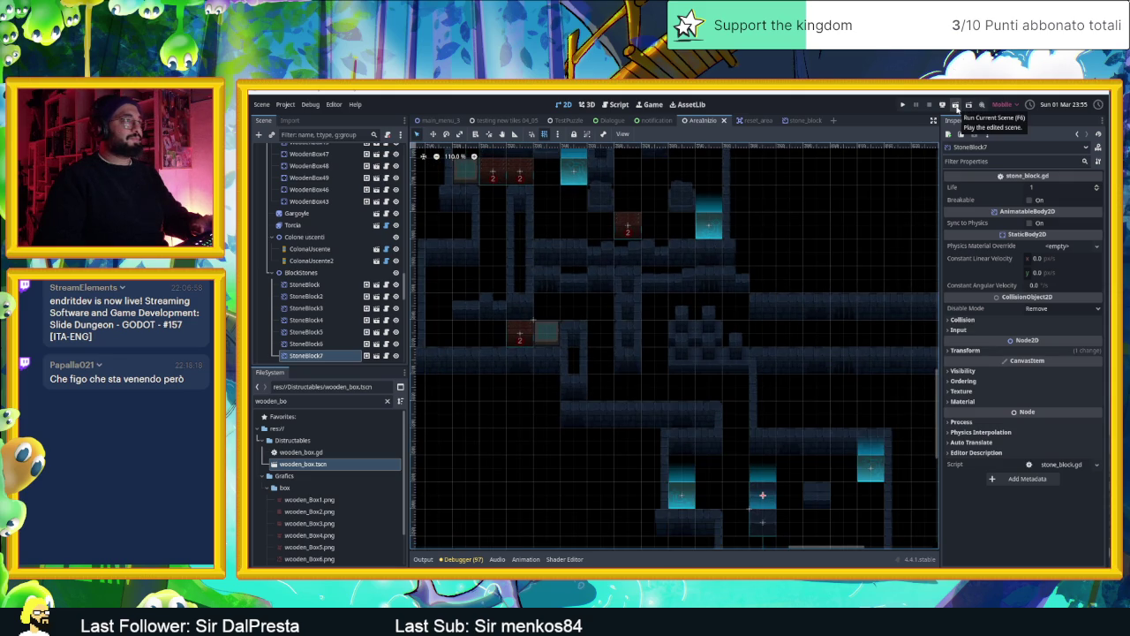
scroll(575, 253, left, 1)
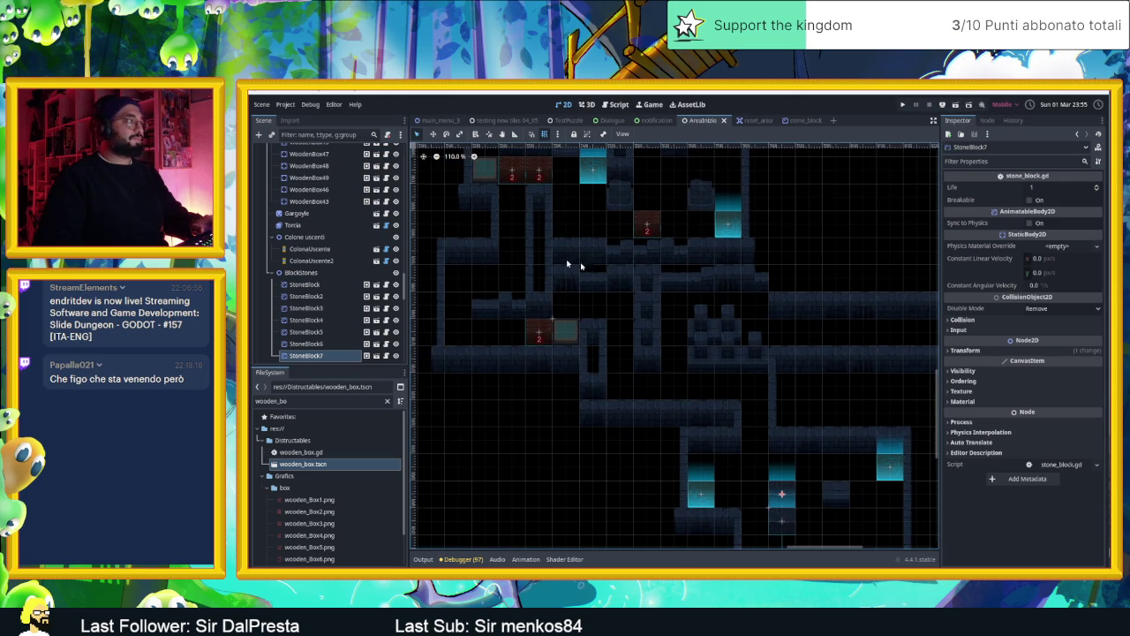
scroll(300, 229, down, 5)
click(318, 256)
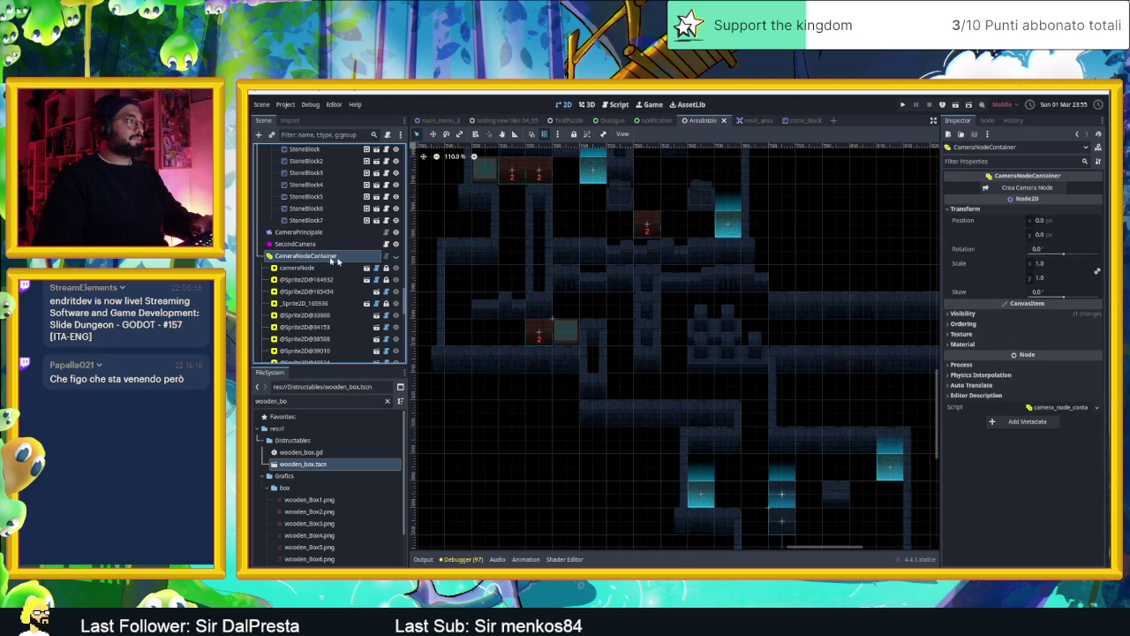
Fit a camera zone over the middle room and a resized copy over the neighbouring room
scroll(624, 285, down, 6)
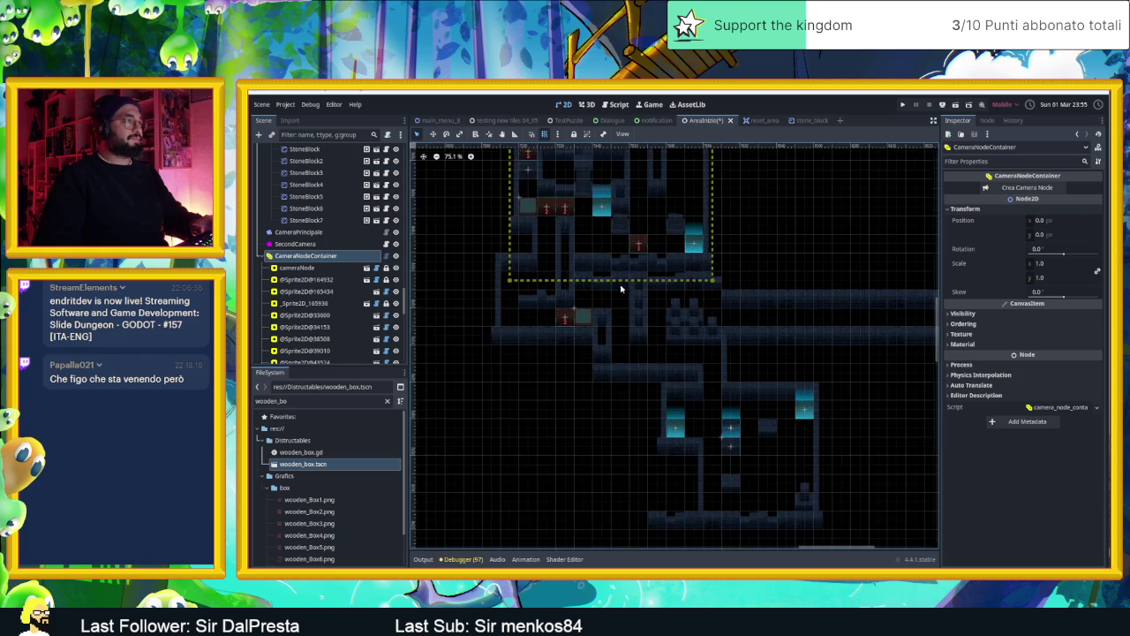
click(673, 223)
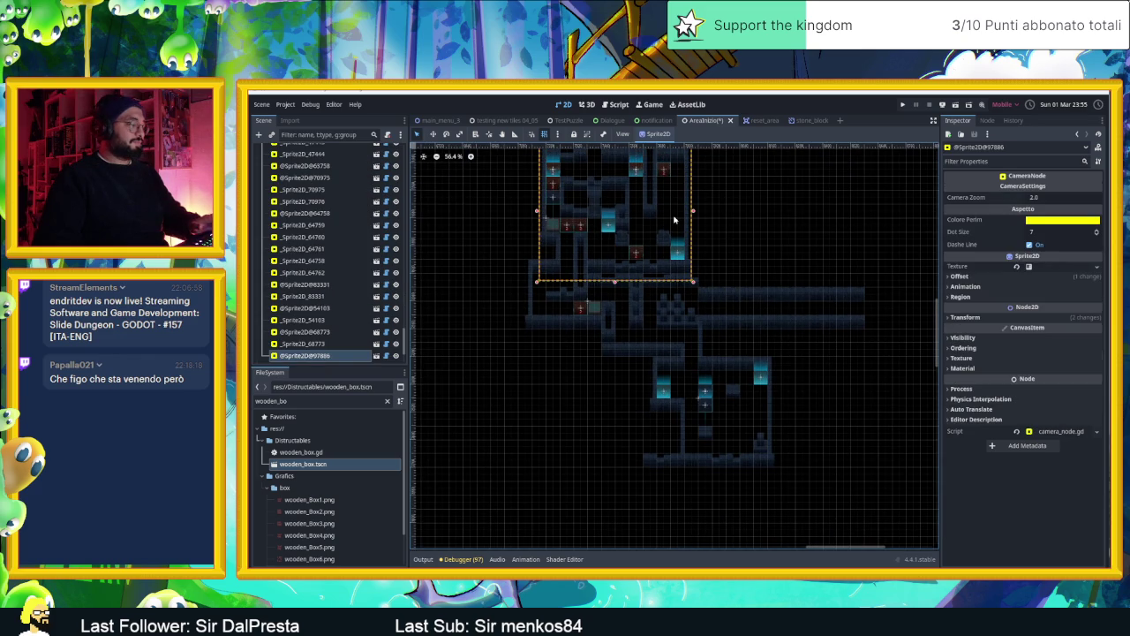
drag(668, 213, 615, 324)
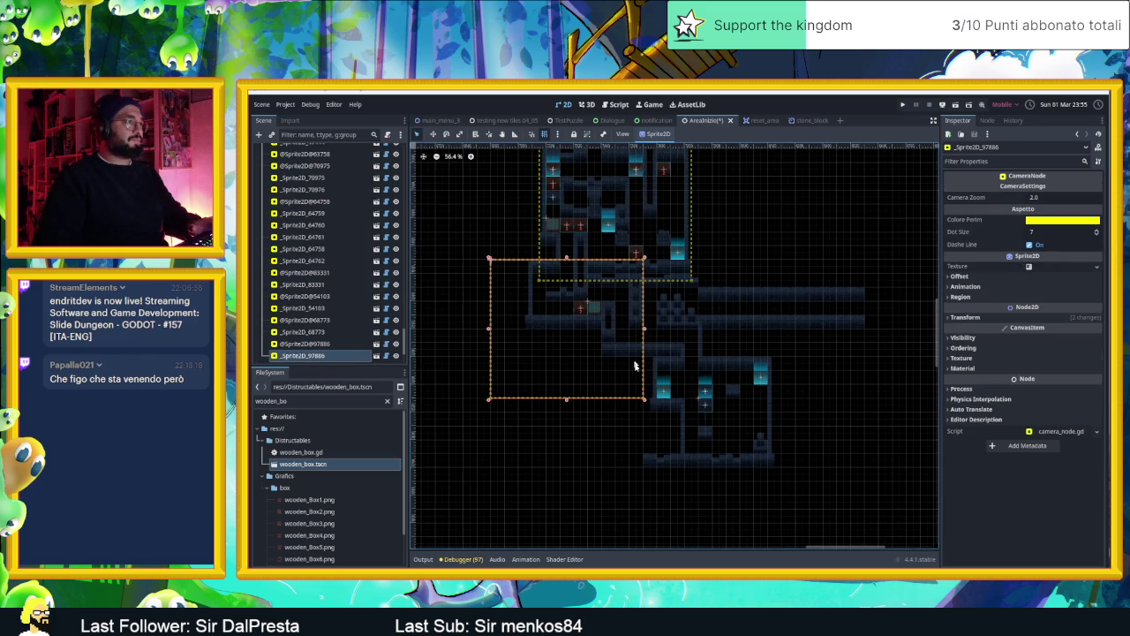
mouse_move(645, 403)
mouse_down()
mouse_move(638, 352)
mouse_move(590, 344)
mouse_up()
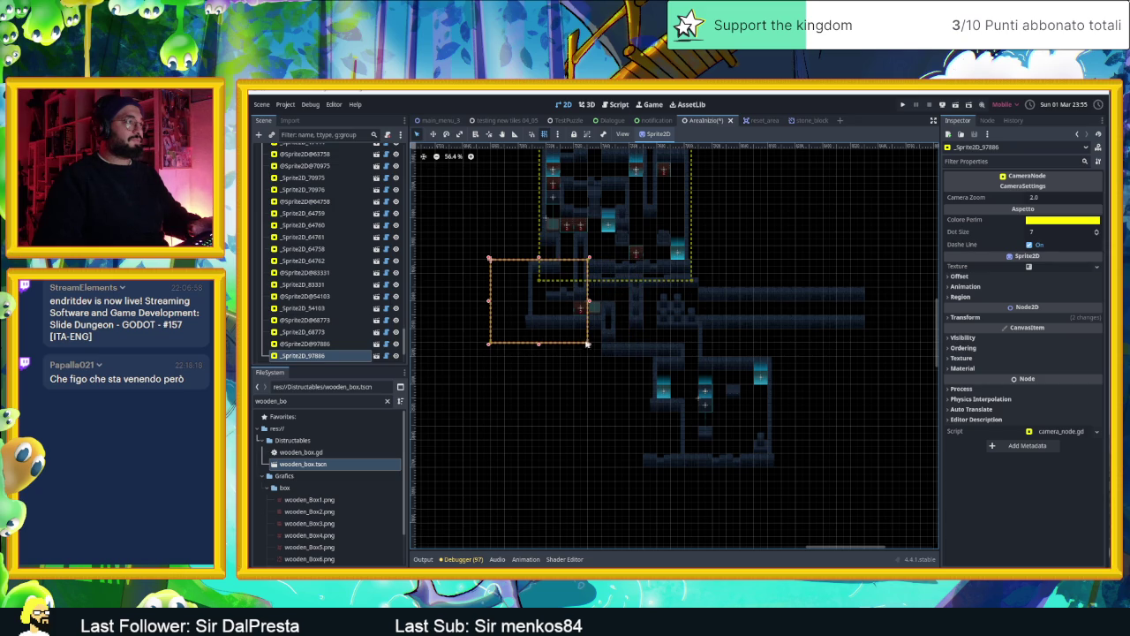
key(ctrl+d)
drag(520, 307, 591, 312)
mouse_move(674, 353)
mouse_down()
mouse_move(640, 339)
mouse_move(647, 345)
mouse_up()
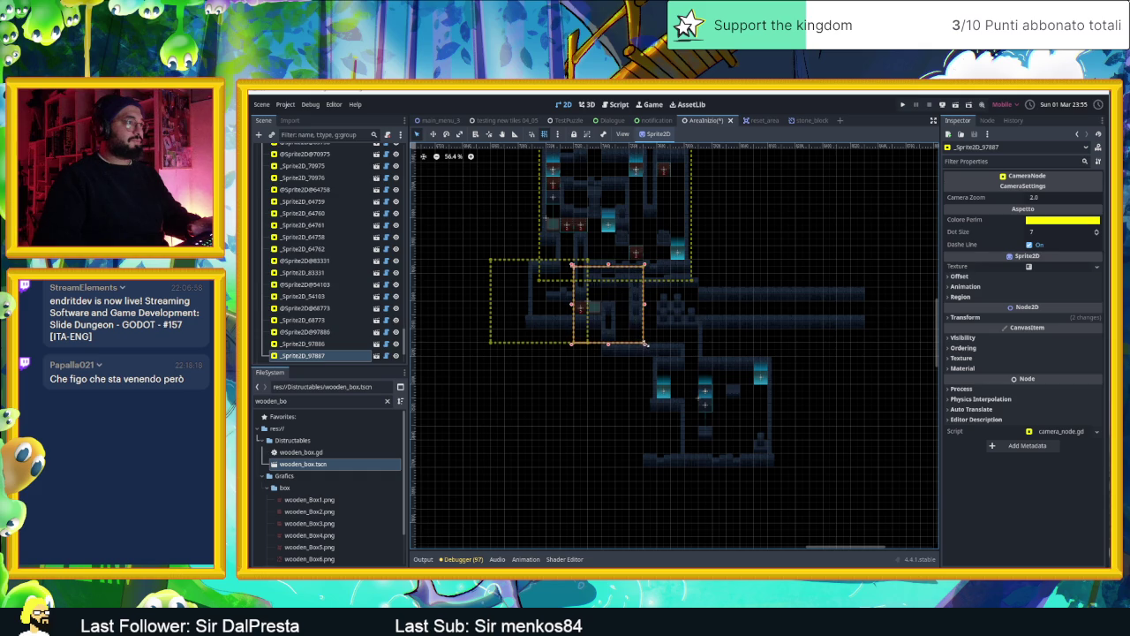
mouse_move(571, 265)
mouse_down()
mouse_move(586, 278)
mouse_move(573, 259)
mouse_up()
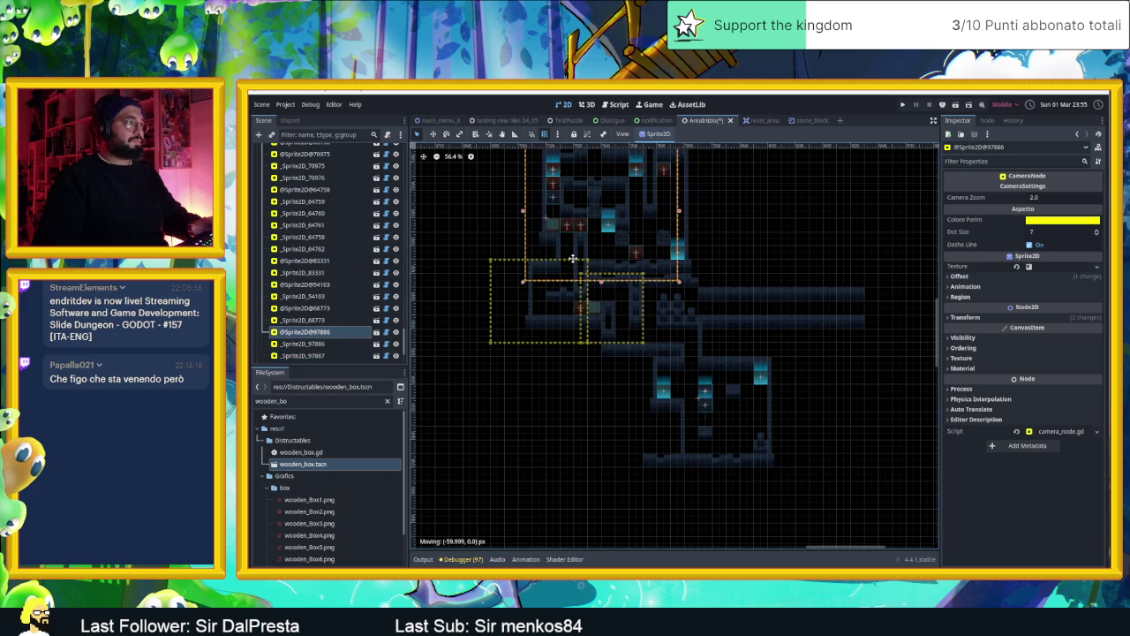
click(560, 331)
mouse_move(554, 302)
mouse_down()
mouse_move(586, 301)
mouse_move(575, 301)
mouse_up()
scroll(871, 303, up, 2)
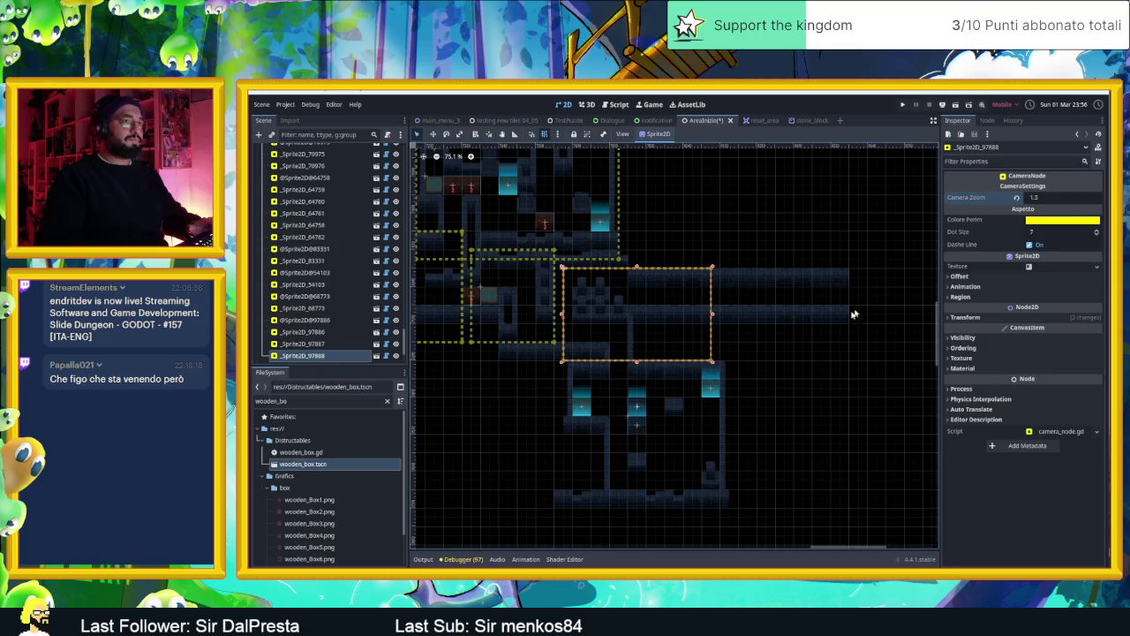
click(756, 344)
Copy a camera zone over the lower room with Camera Zoom 2.0, then save and run the game
click(670, 334)
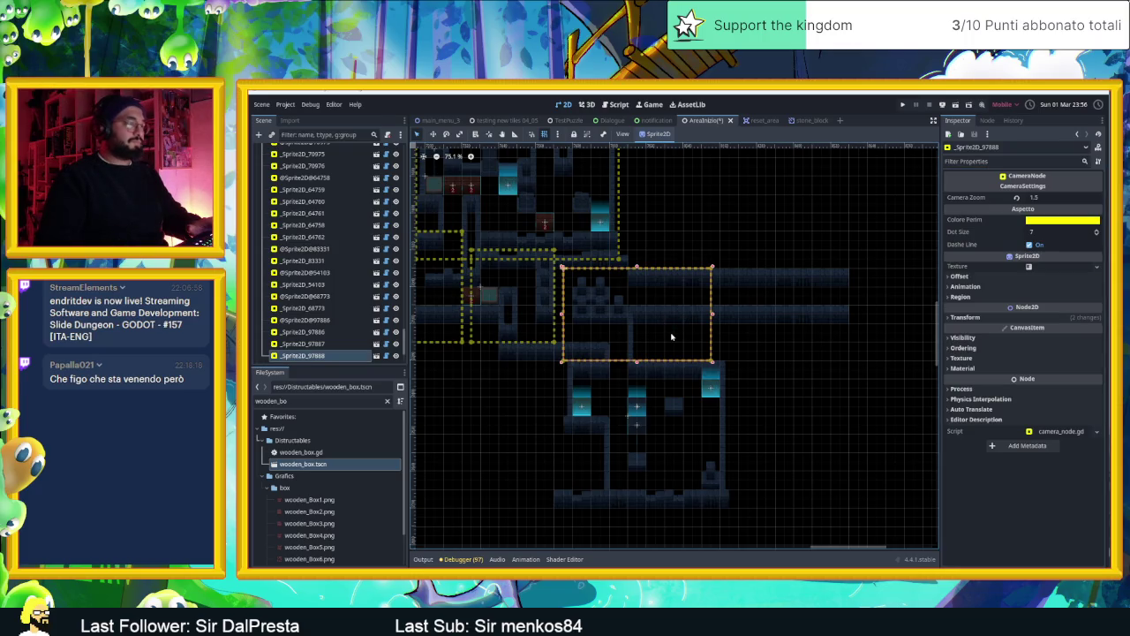
key(ctrl+d)
mouse_move(681, 356)
mouse_down()
mouse_move(673, 436)
mouse_move(733, 511)
mouse_up()
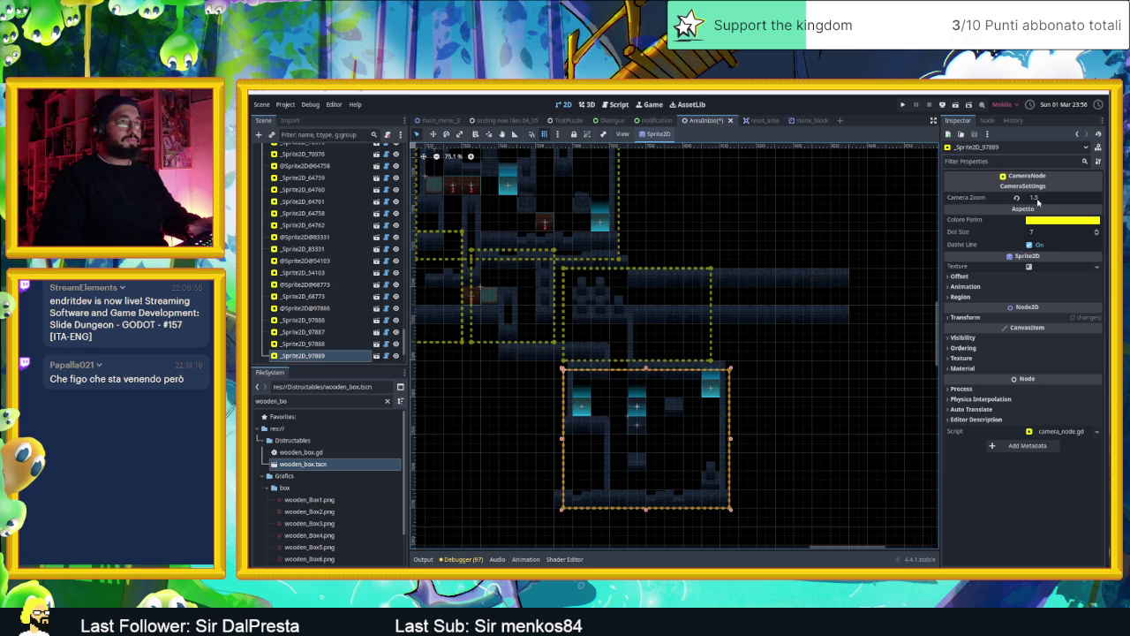
click(1017, 198)
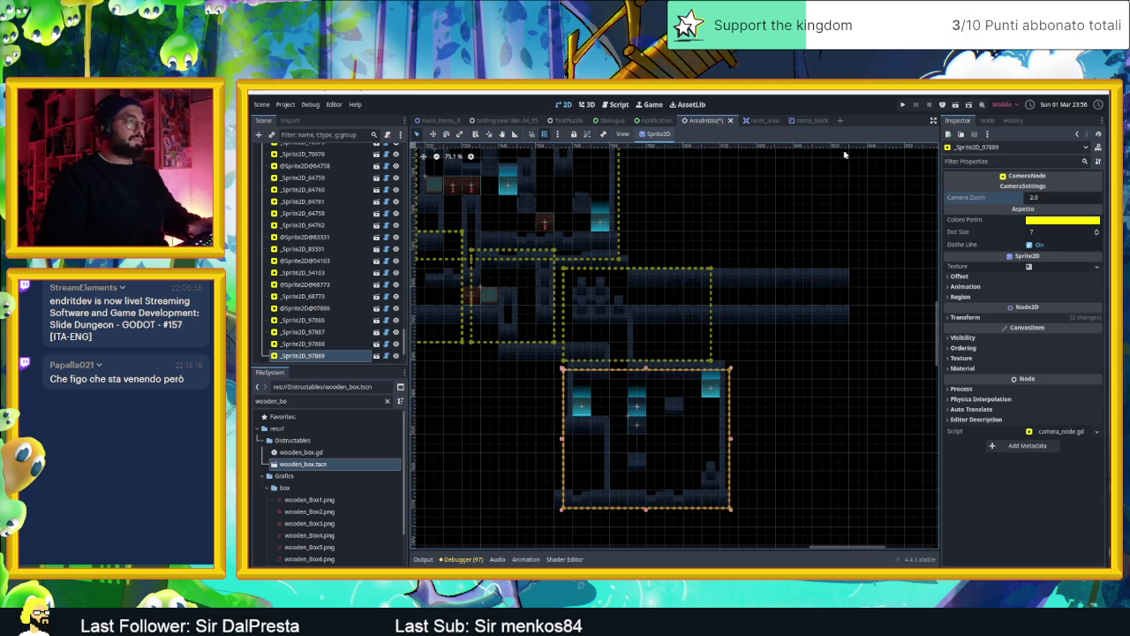
click(955, 107)
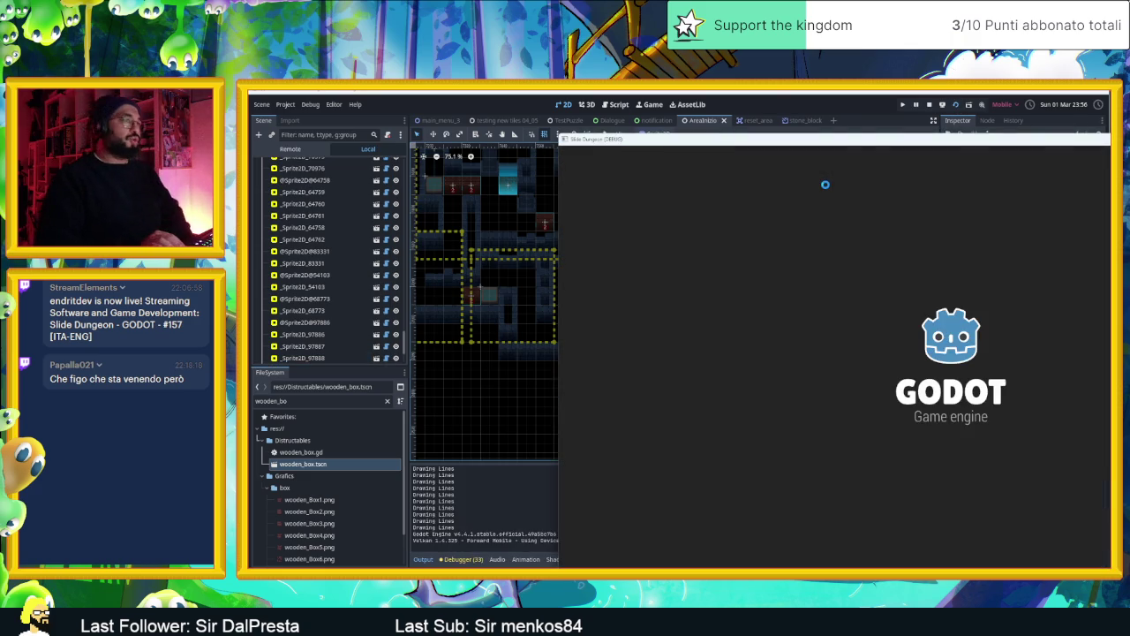
Slide the slime through the starting rooms into the lower-right room and on to a new area
key(Up)
key(Down)
key(Left)
key(Down)
key(Right)
key(Up)
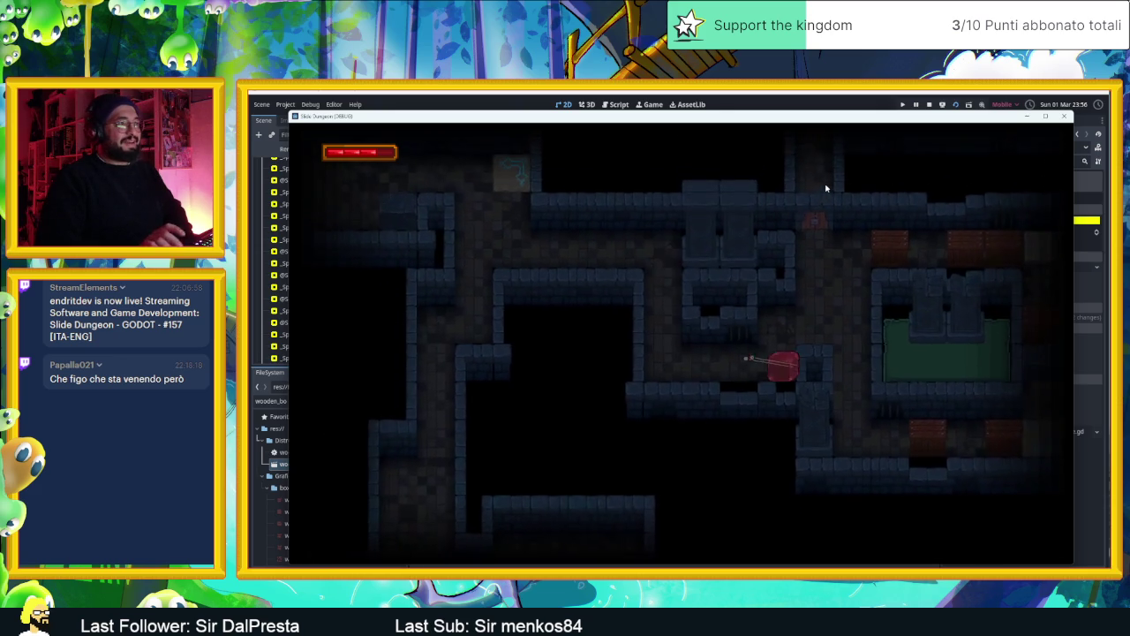
key(Left)
key(Up)
Ram the wooden crates repeatedly, circling the slime back to the bottom crates until they break
key(Right)
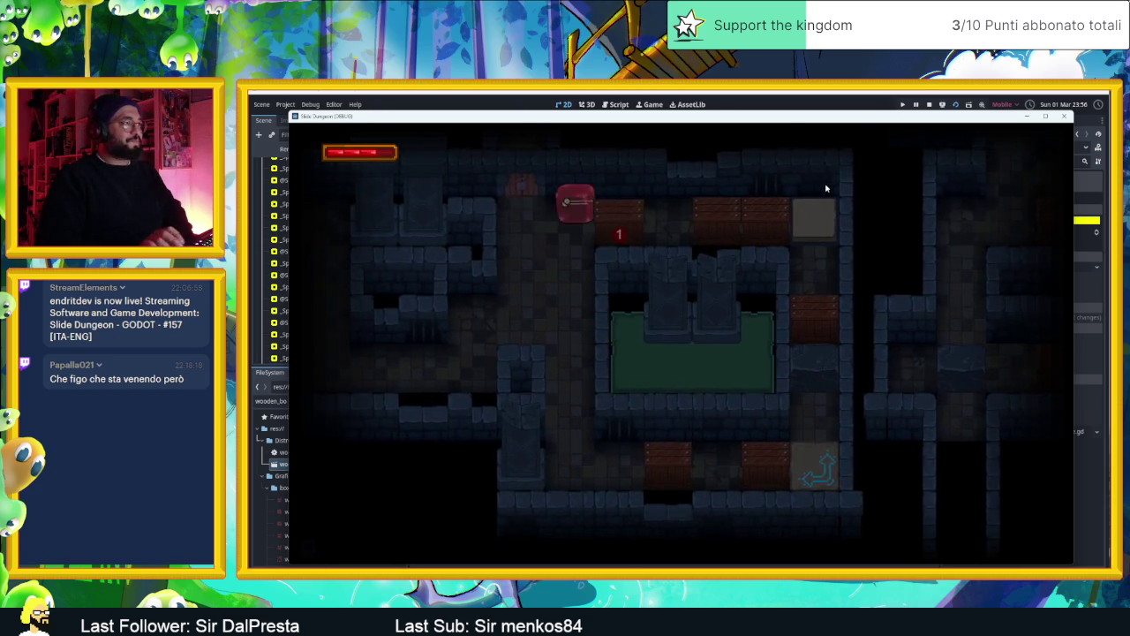
key(Right)
key(Right)
key(Right)
key(Down)
key(Right)
key(Down)
key(Right)
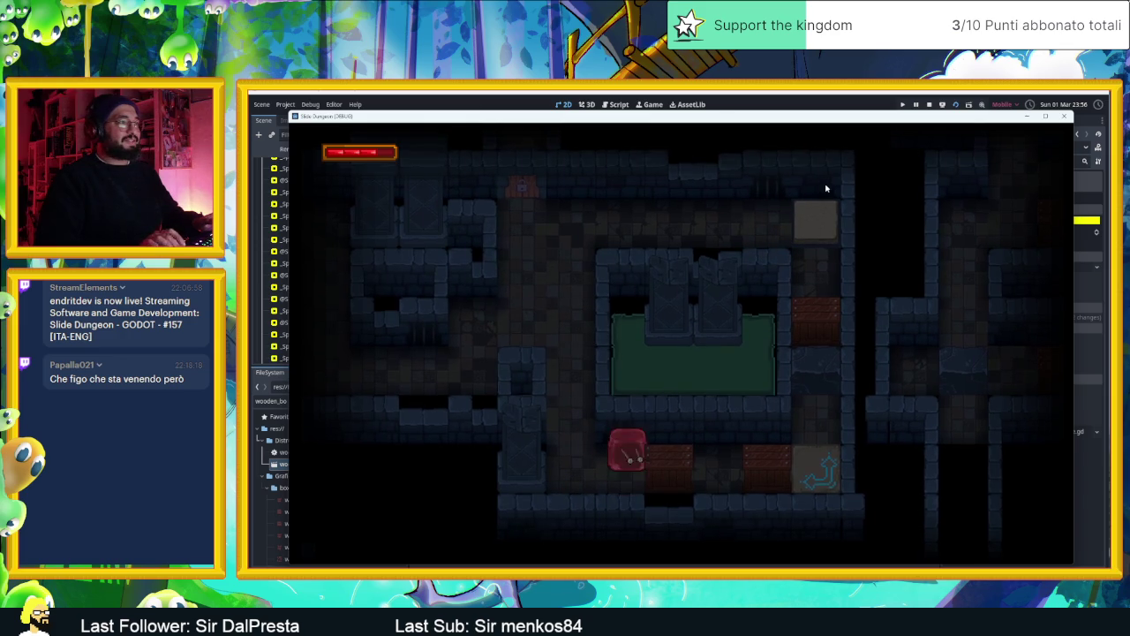
key(Up)
key(Right)
key(Down)
key(Up)
key(Left)
key(Down)
key(Right)
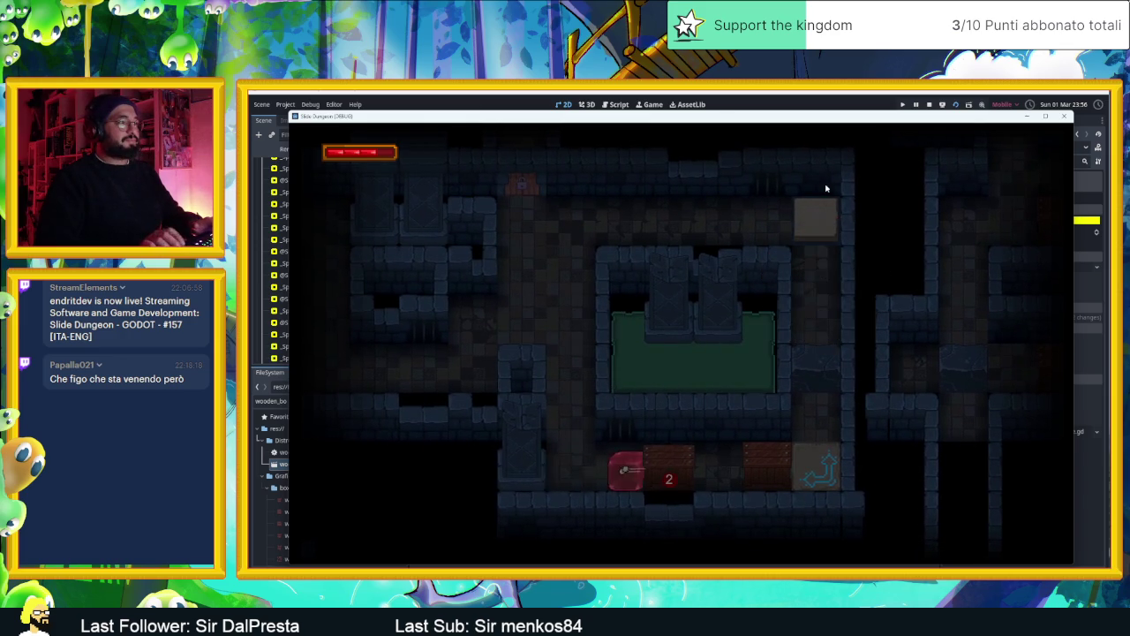
key(Left)
key(Right)
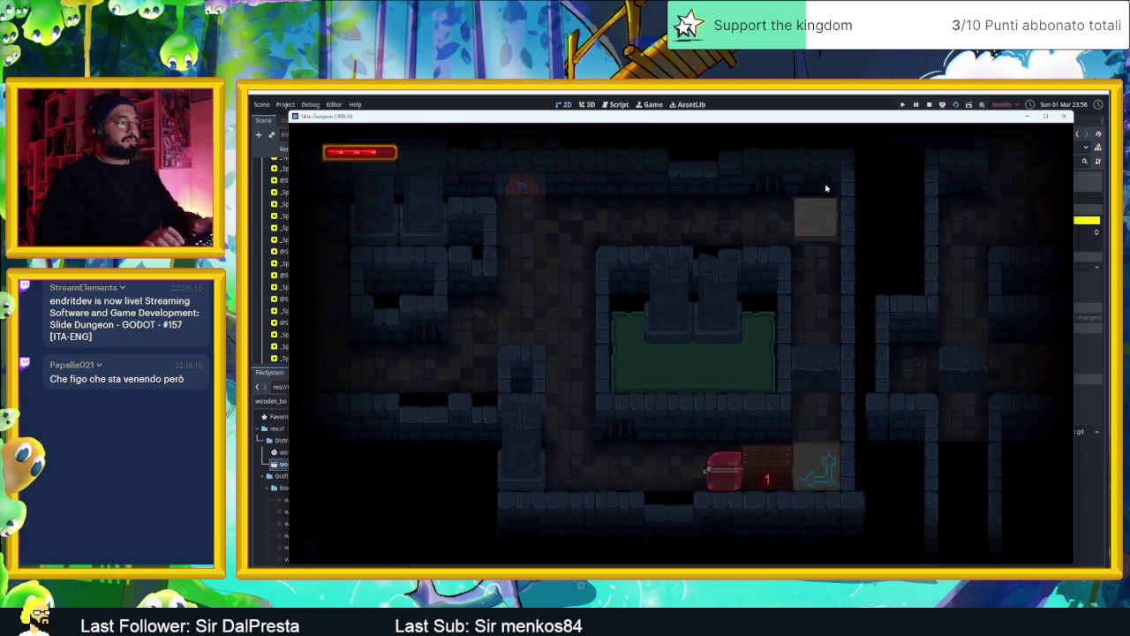
Smash crate 1, test the arrow tile's bounce redirection, and slide into the next room
key(Left)
key(Right)
key(Down)
key(Right)
key(Down)
key(Right)
key(Down)
key(Down)
key(Right)
key(Down)
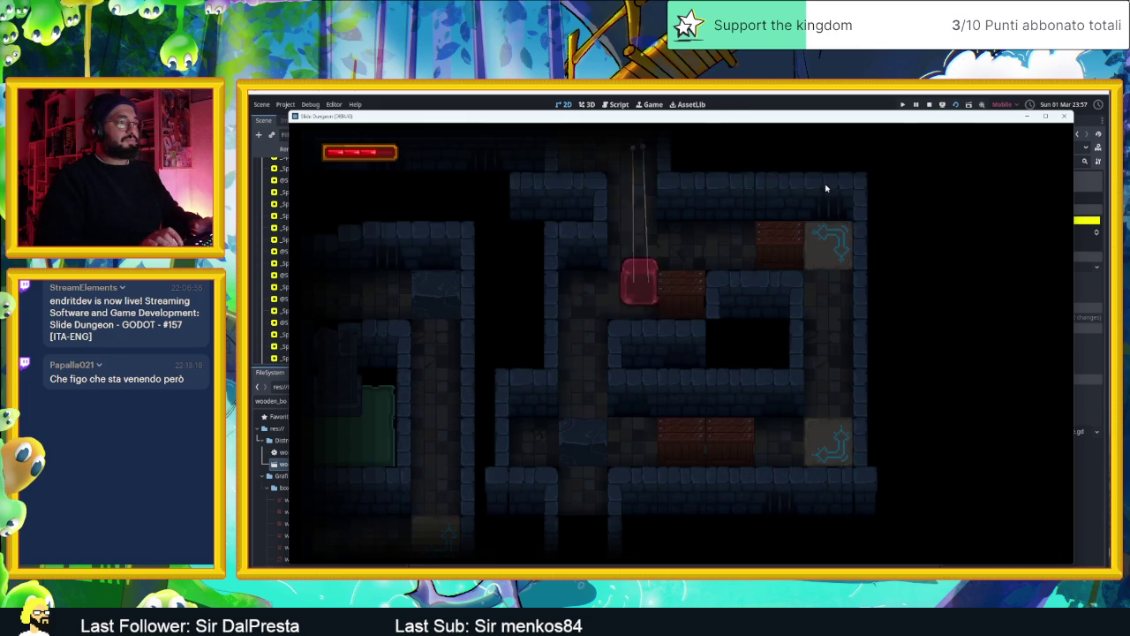
Slide the slime through the upper corridor, smash a crate, and enter a new room on the left
key(Left)
key(Right)
key(Up)
key(Left)
key(Right)
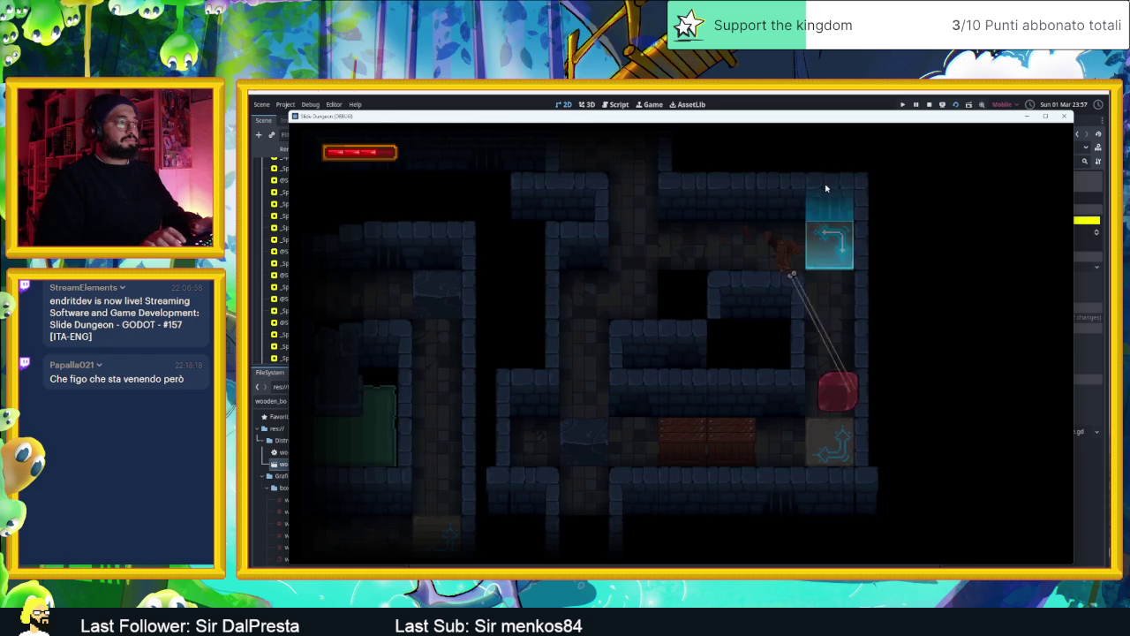
key(Right)
key(Right)
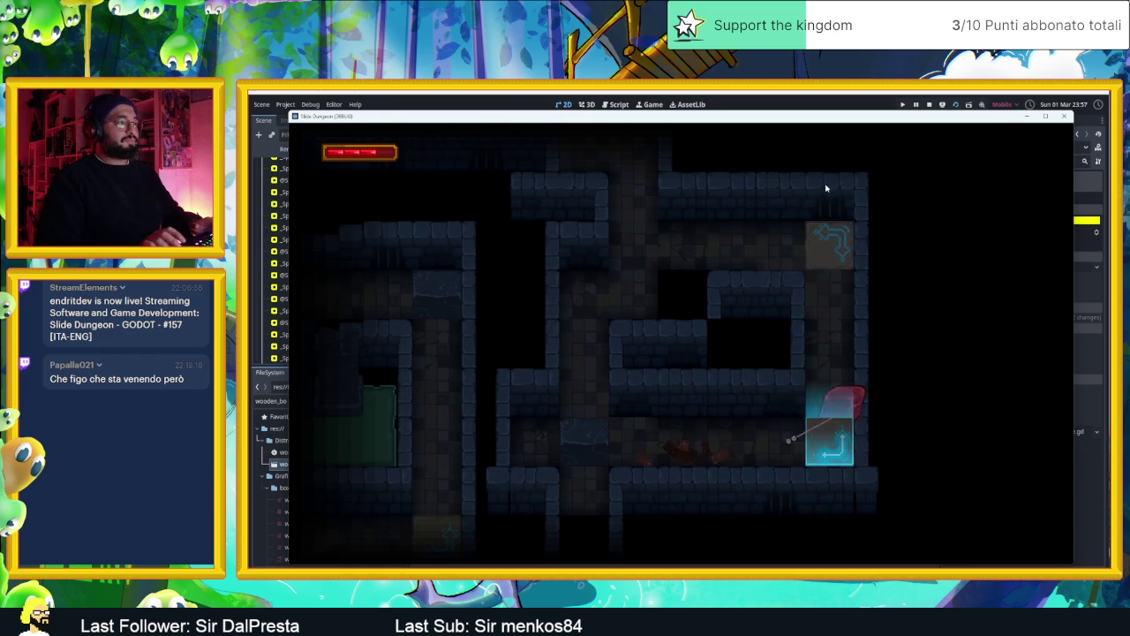
key(Left)
key(Down)
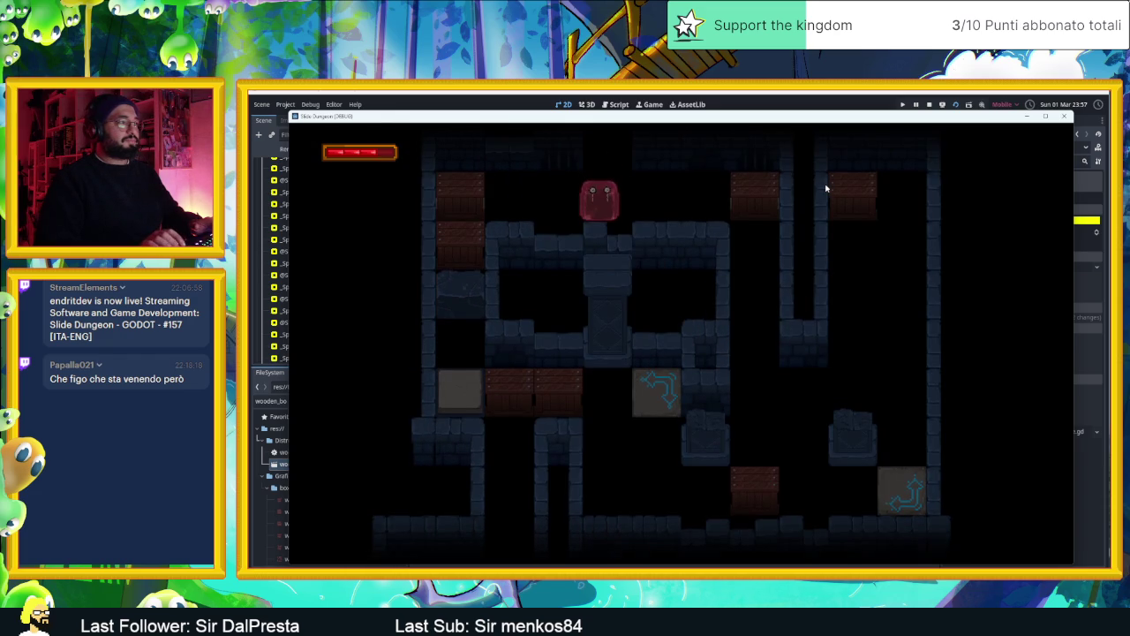
Break the left, top and bottom crates, riding the arrow tiles to reach them
key(Left)
key(Right)
key(Left)
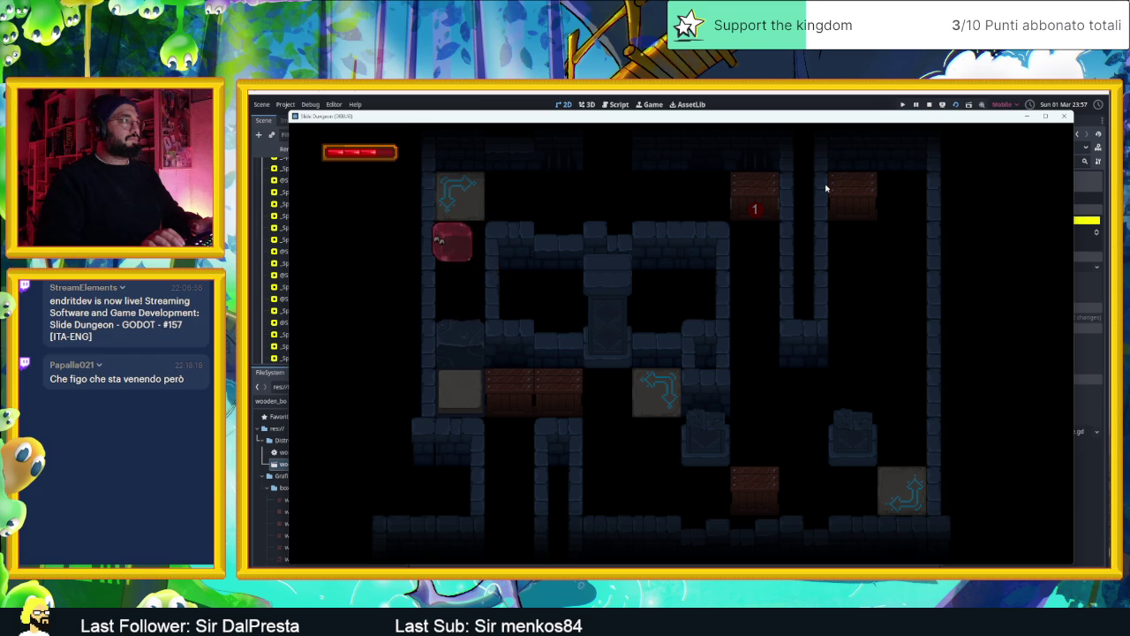
key(Up)
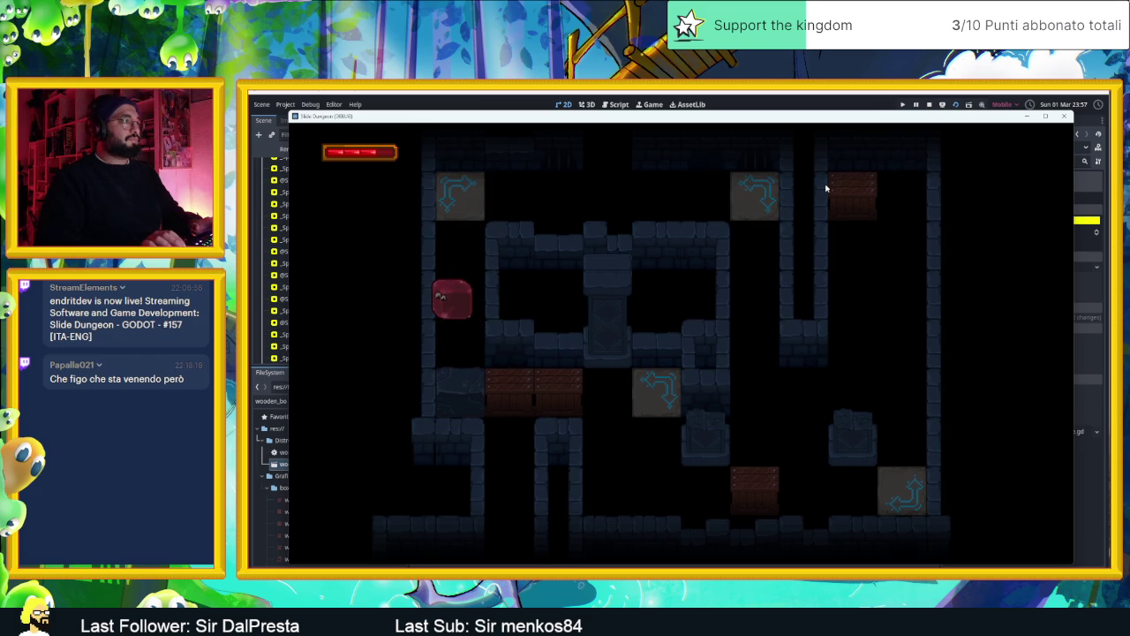
key(Up)
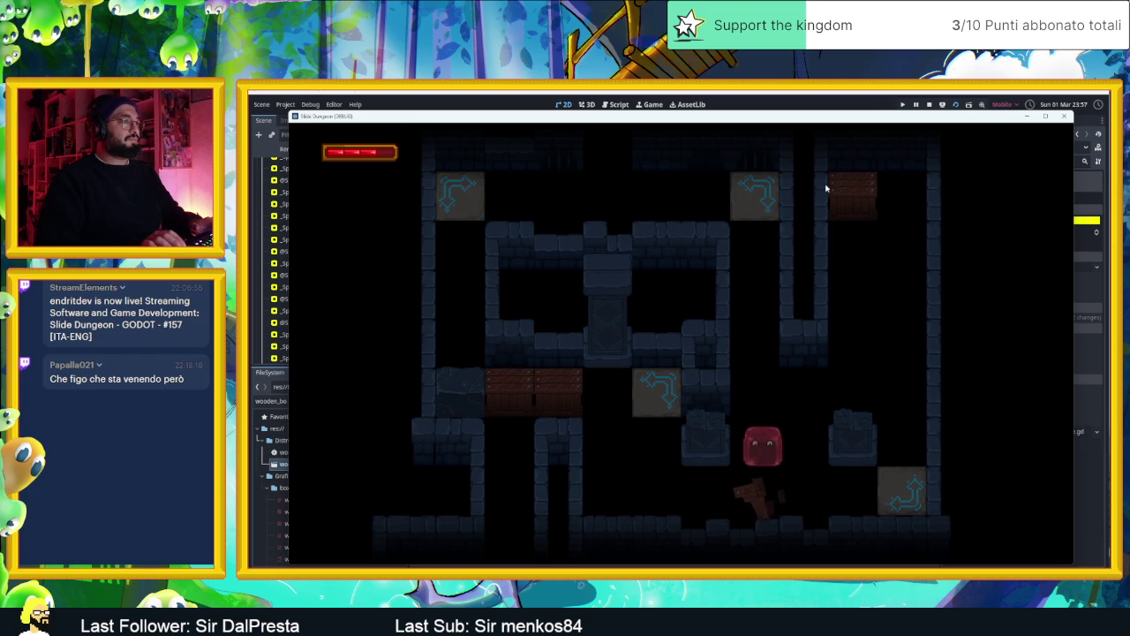
key(Left)
key(Up)
key(Right)
key(Up)
Bounce the slime between the arrow tile and corridor, pass beneath the central pillar, and exit left
key(Right)
key(Up)
key(Right)
key(Up)
key(Right)
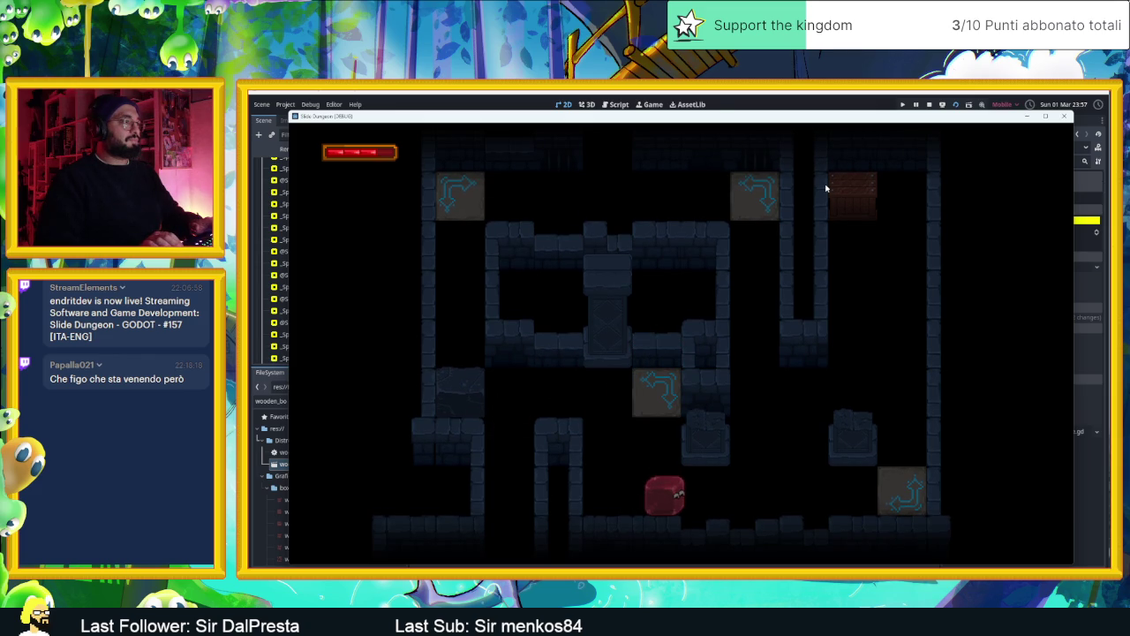
key(Left)
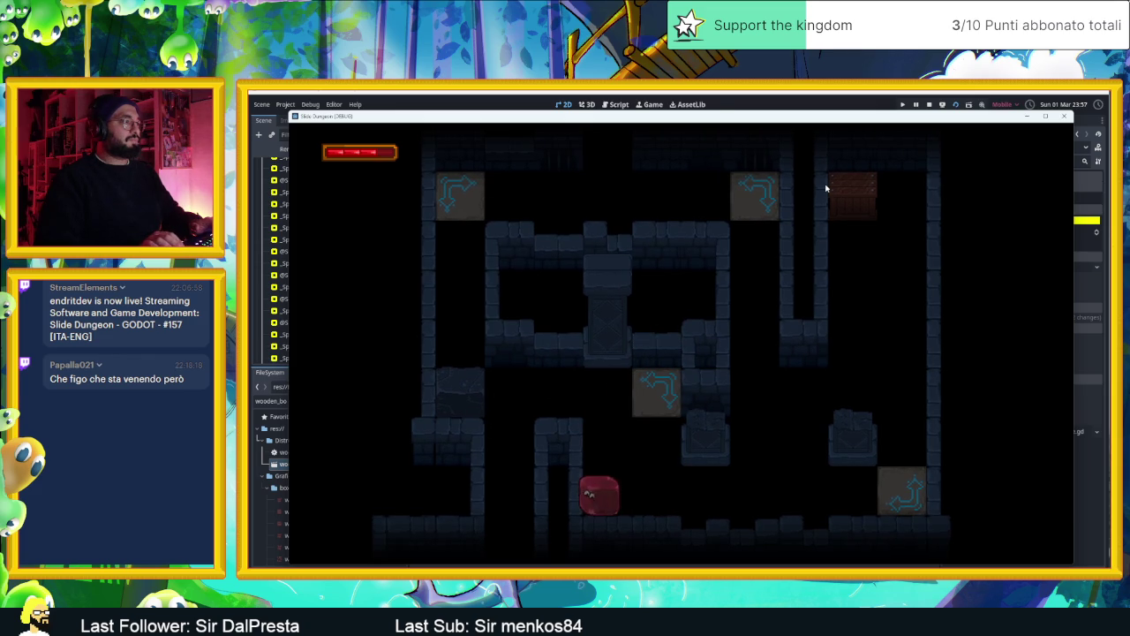
key(Up)
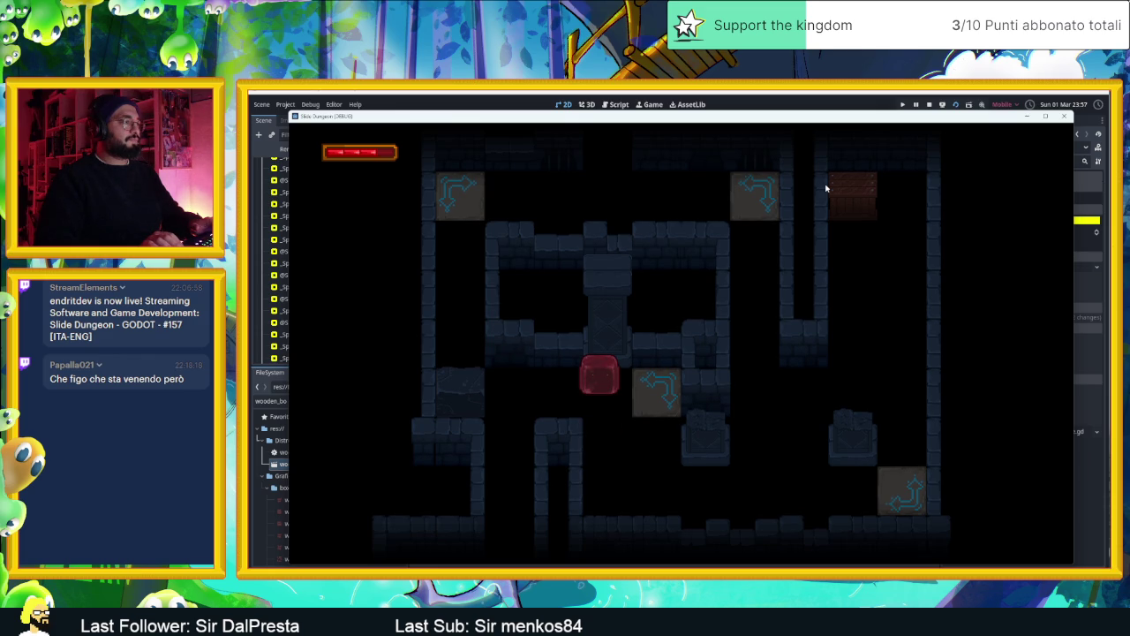
key(Left)
key(Left)
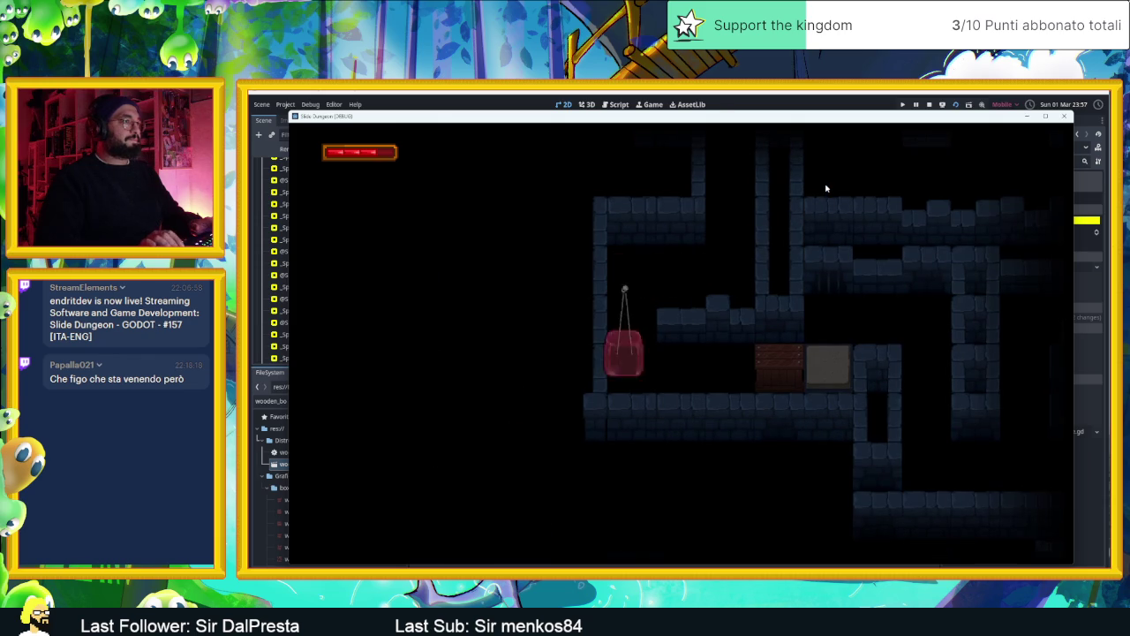
Slide the slime beside the 2 box, hit it, and slide into the exit
key(Down)
key(Right)
key(Right)
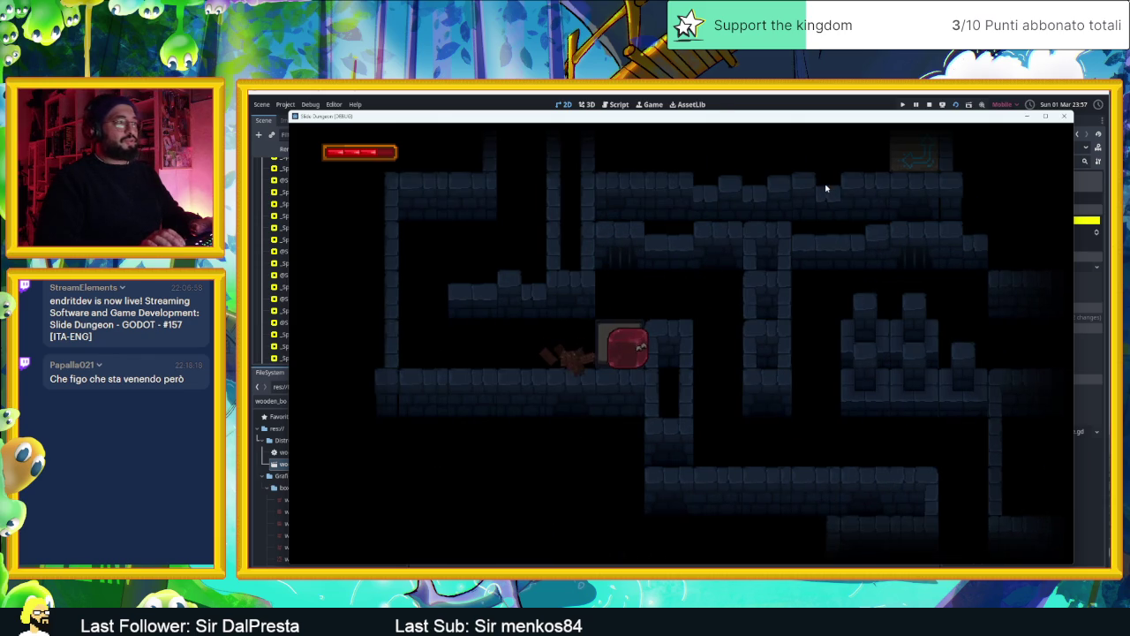
key(Up)
key(Right)
key(Down)
key(Right)
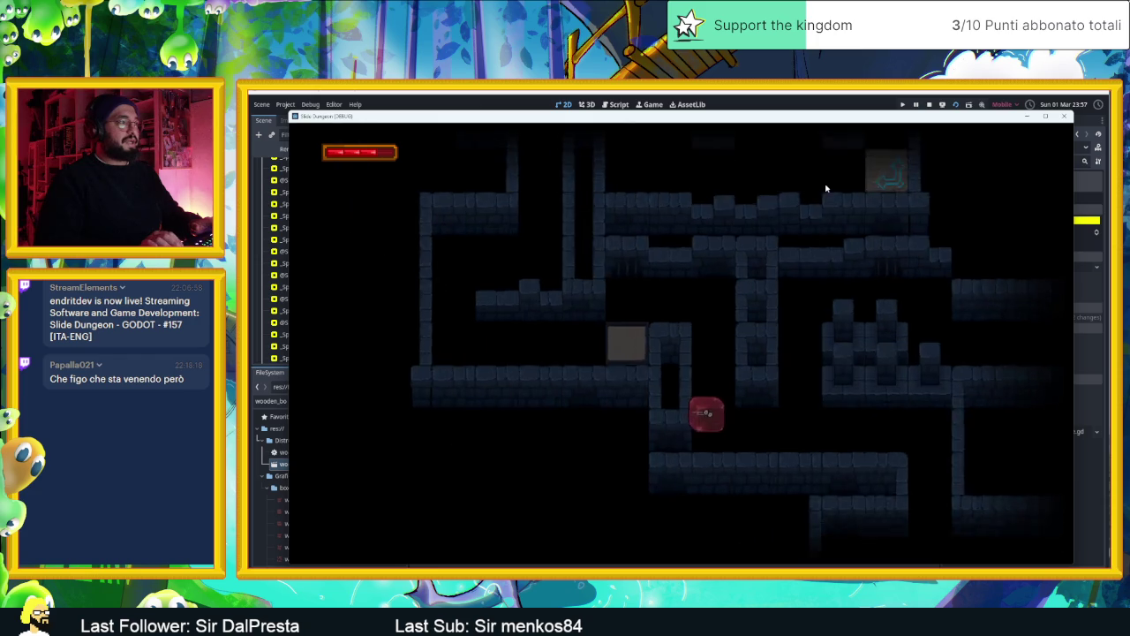
Slide the slime into the next room and up the wall into the top-right arrow block
key(Left)
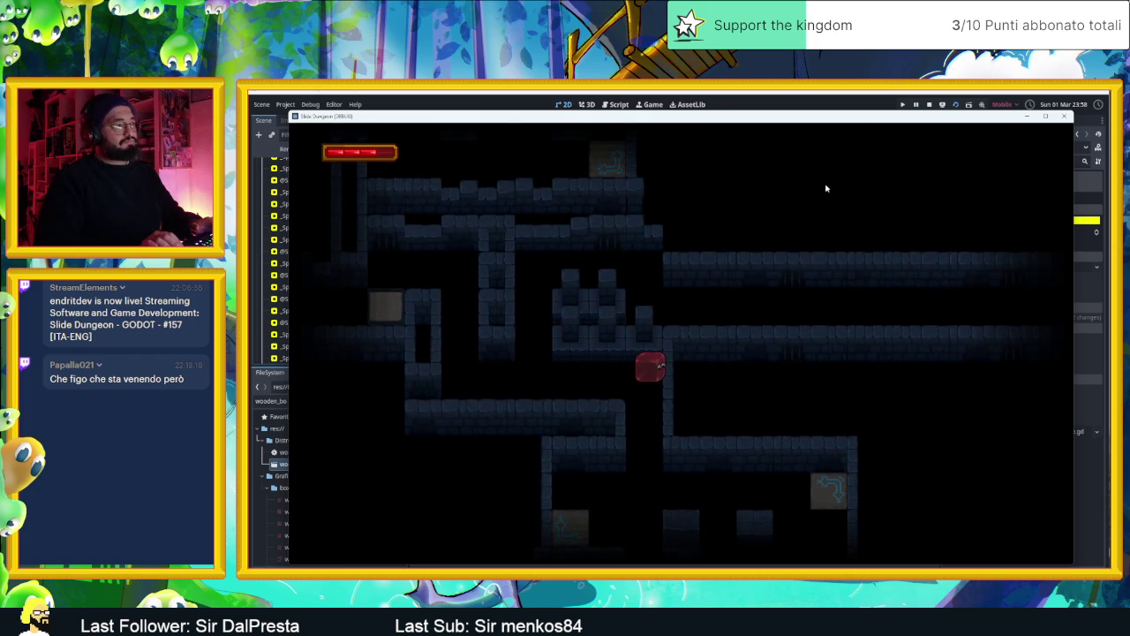
key(Down)
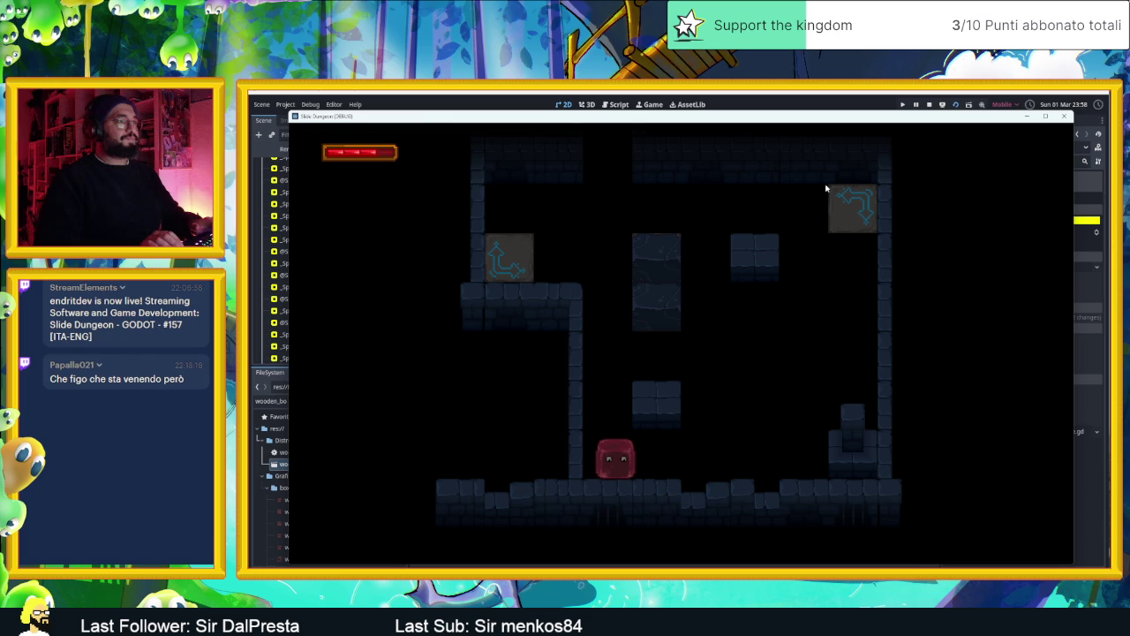
key(Right)
key(Up)
key(Right)
key(Up)
key(Down)
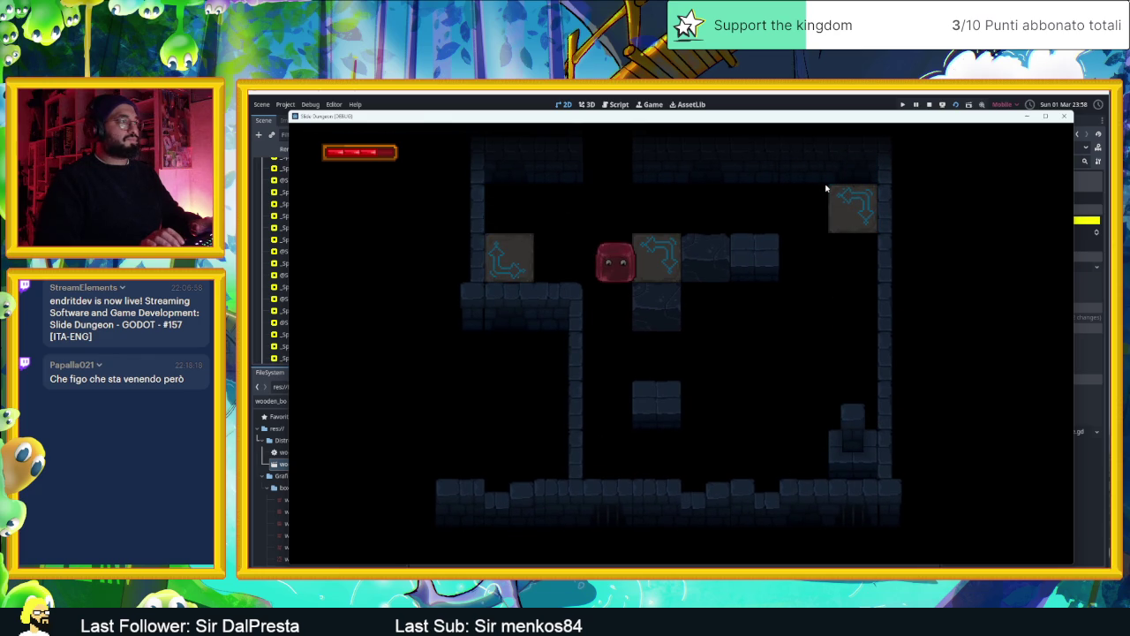
Route the slime below the arrow blocks, along the floor and up and down the right column
key(Left)
key(Down)
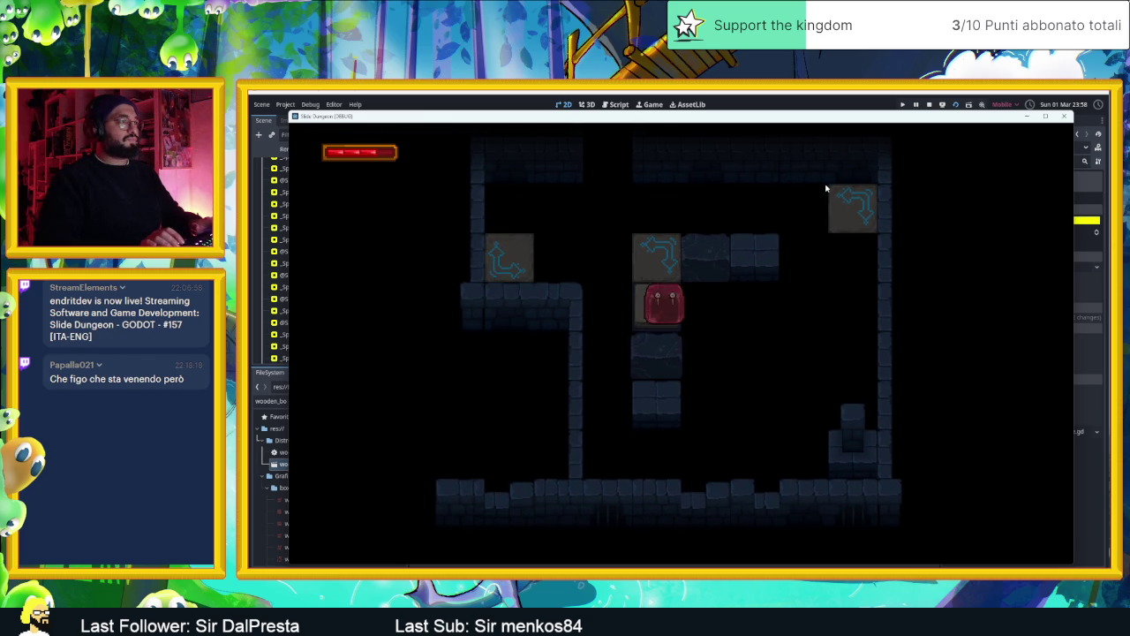
key(Left)
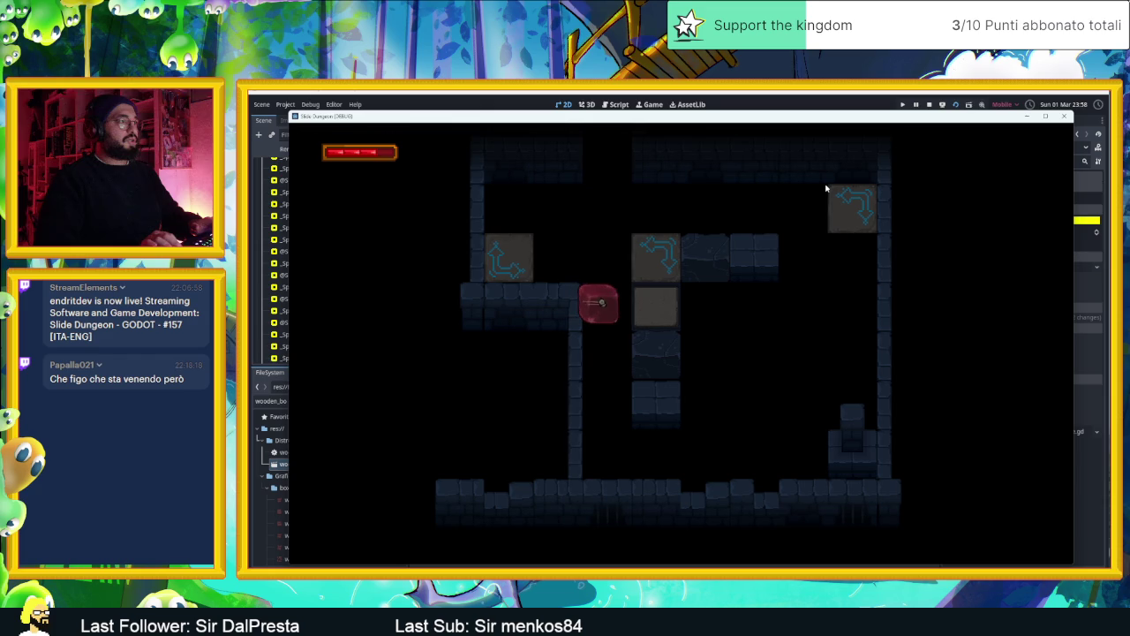
key(Down)
key(Right)
key(Up)
key(Down)
key(Left)
Send the slime briefly into the next room, then back through the arrow tiles to the right wall
key(Up)
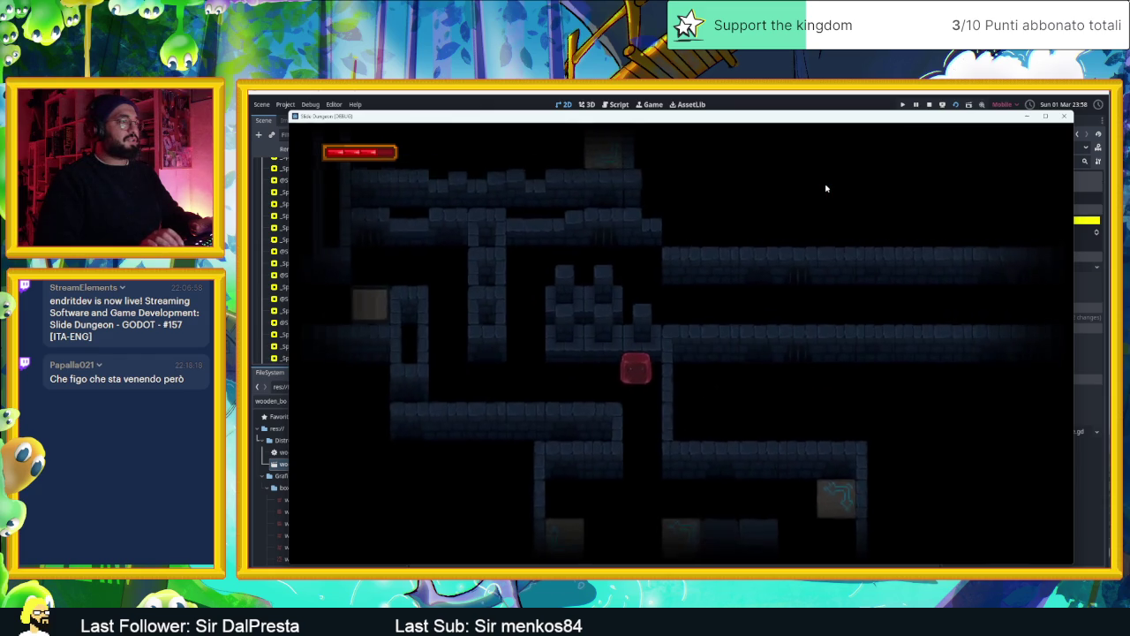
key(Down)
key(Right)
key(Left)
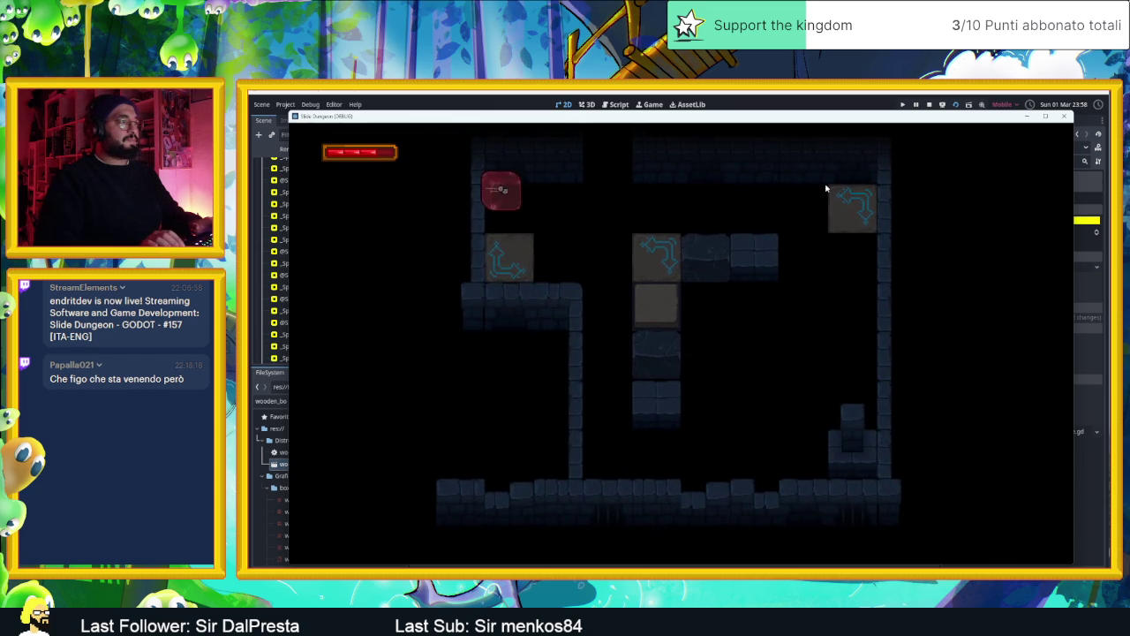
key(Right)
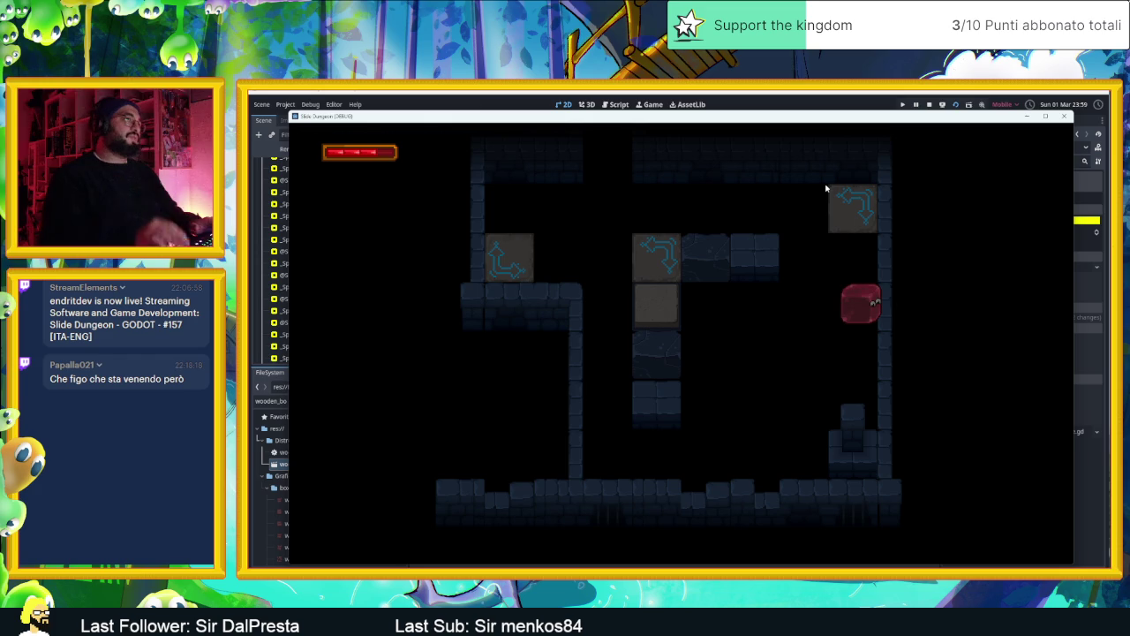
Slide the slime up, down onto the centre tile and left into the next room, then refocus the editor
key(Up)
key(Down)
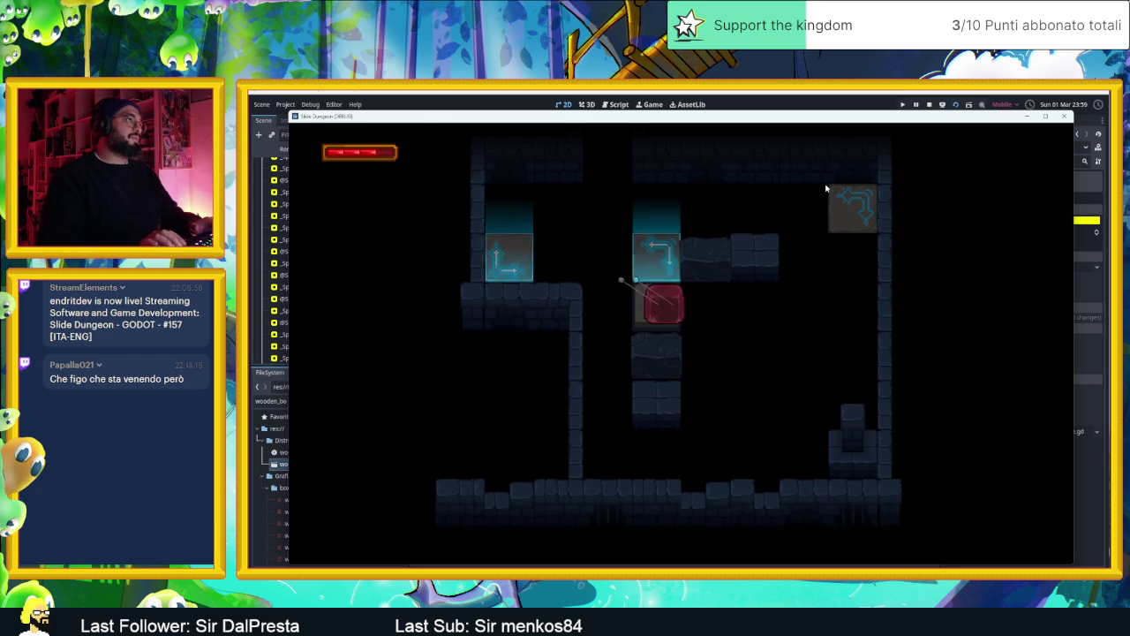
key(Left)
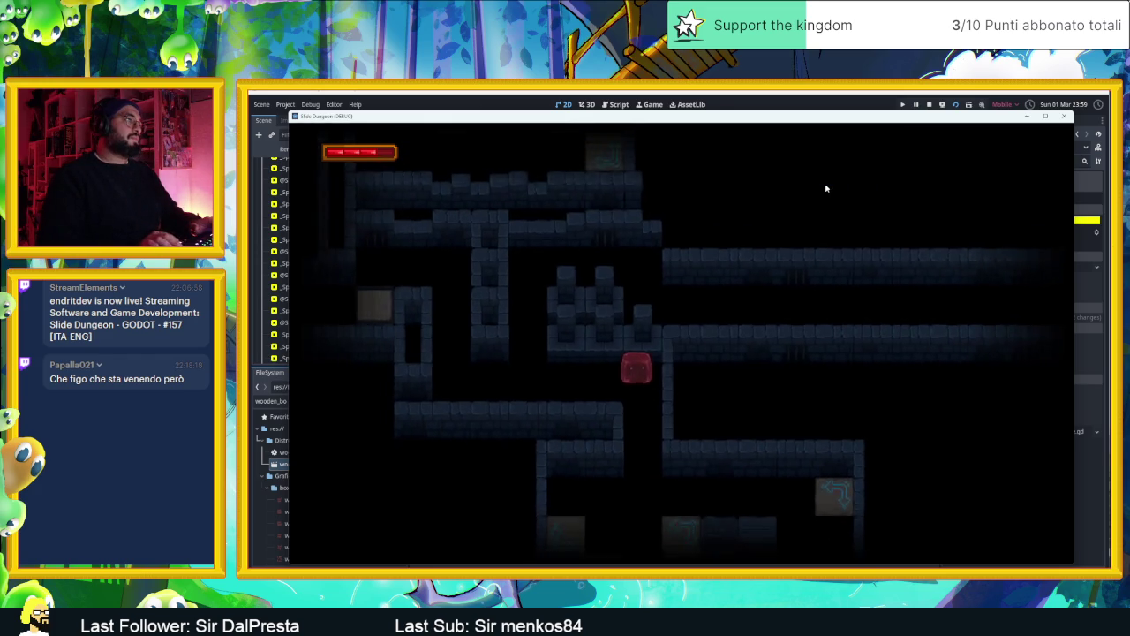
key(Right)
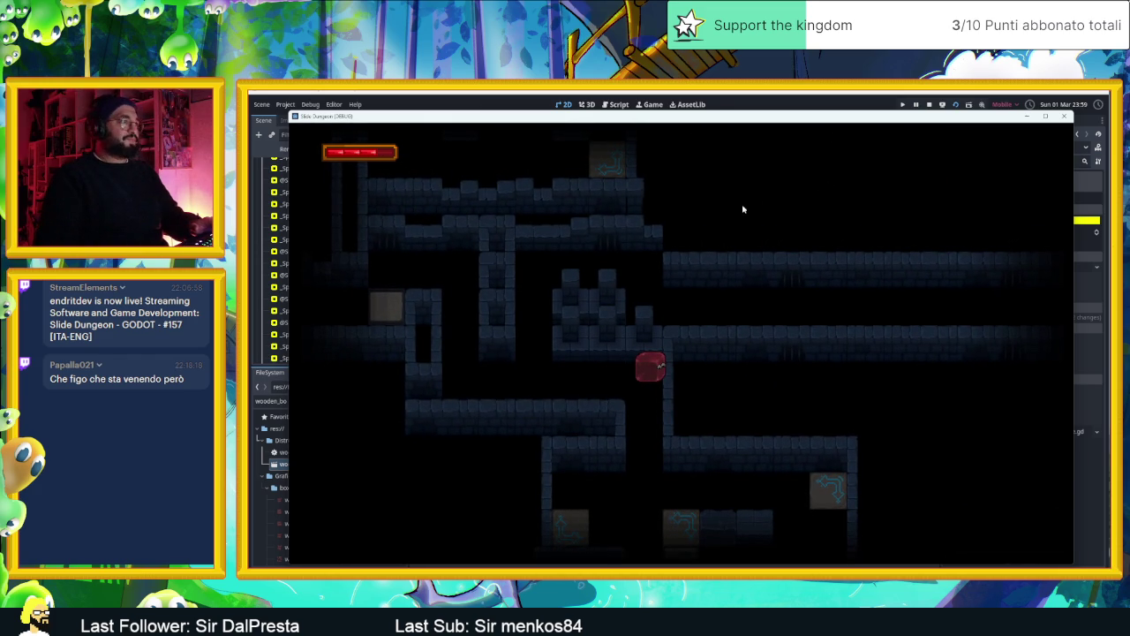
click(930, 106)
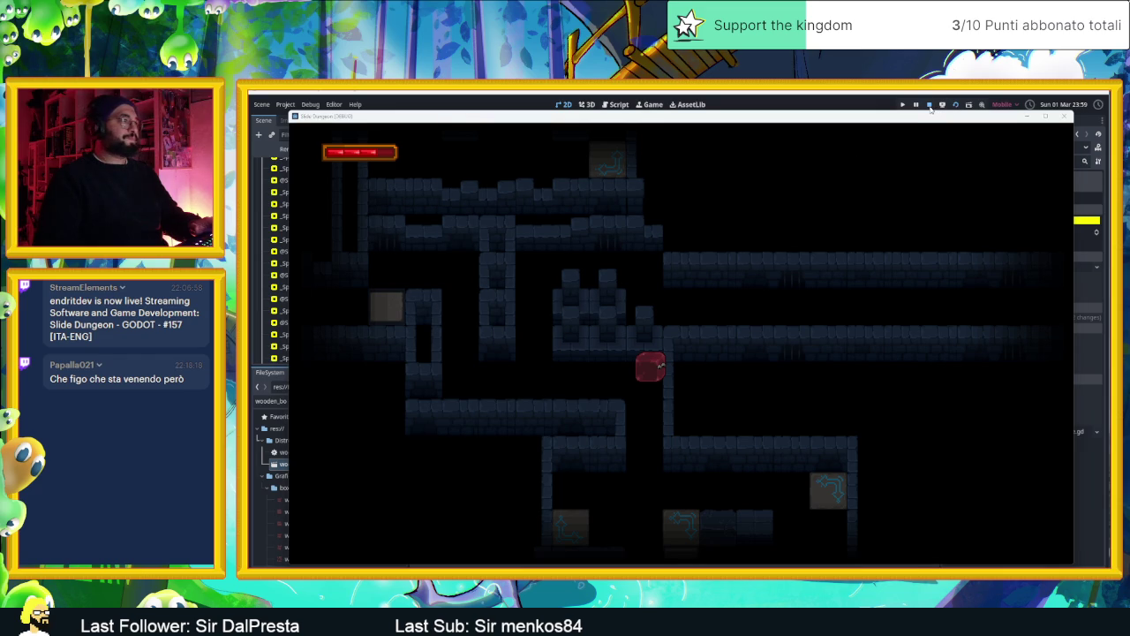
Stop the running playtest and select the Muri wall TileMapLayer in the Scene dock
click(930, 106)
scroll(540, 296, up, 4)
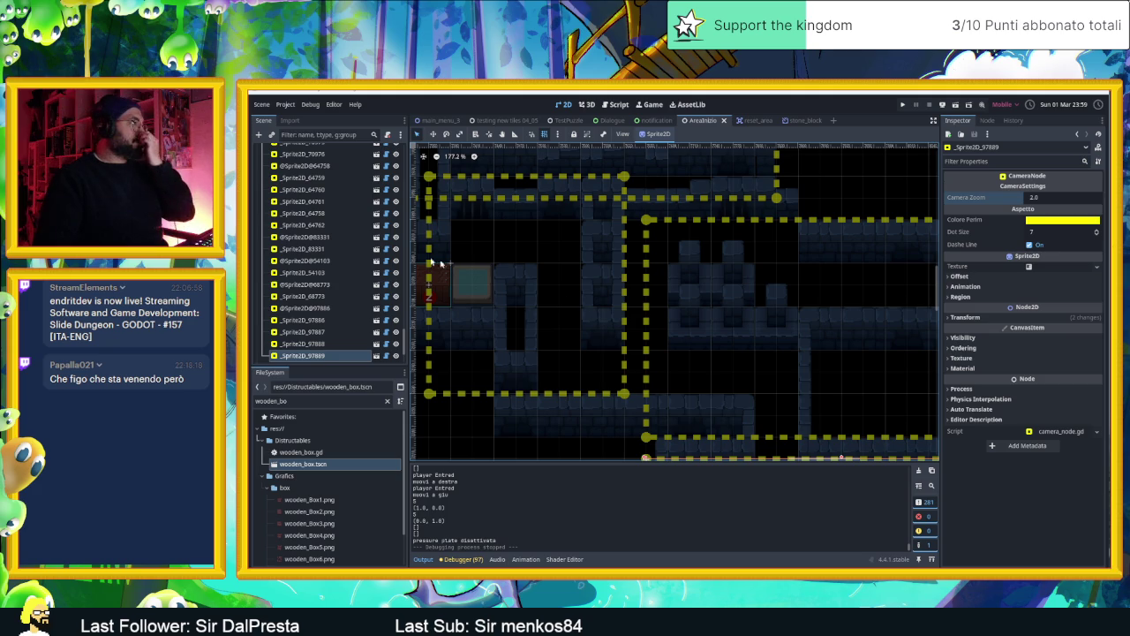
scroll(371, 204, up, 5)
scroll(371, 205, up, 10)
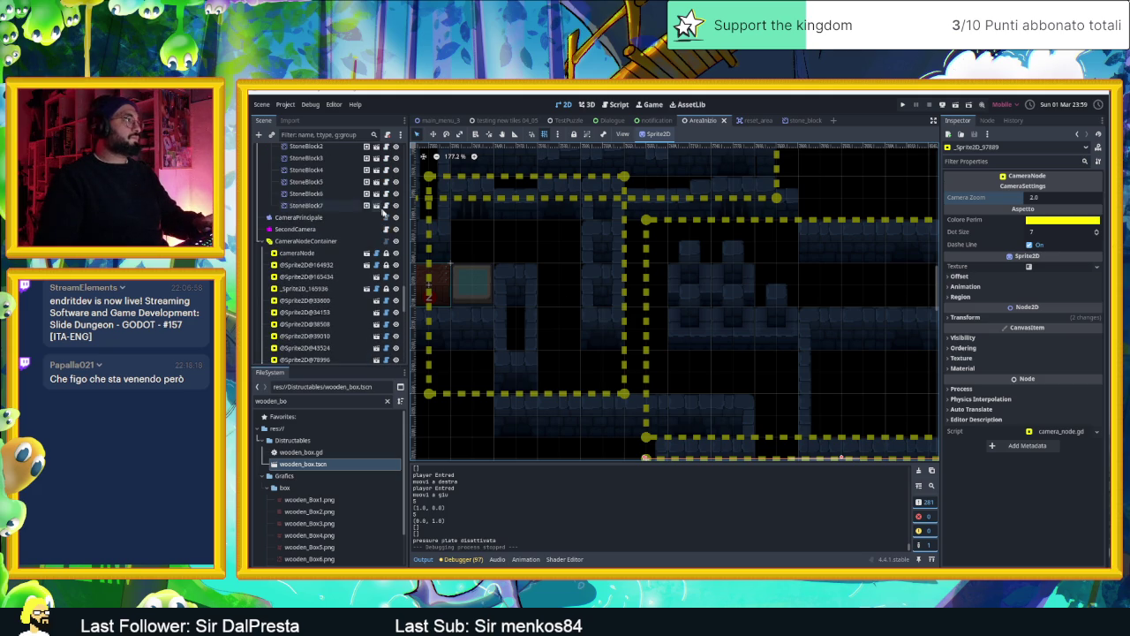
click(397, 241)
click(583, 325)
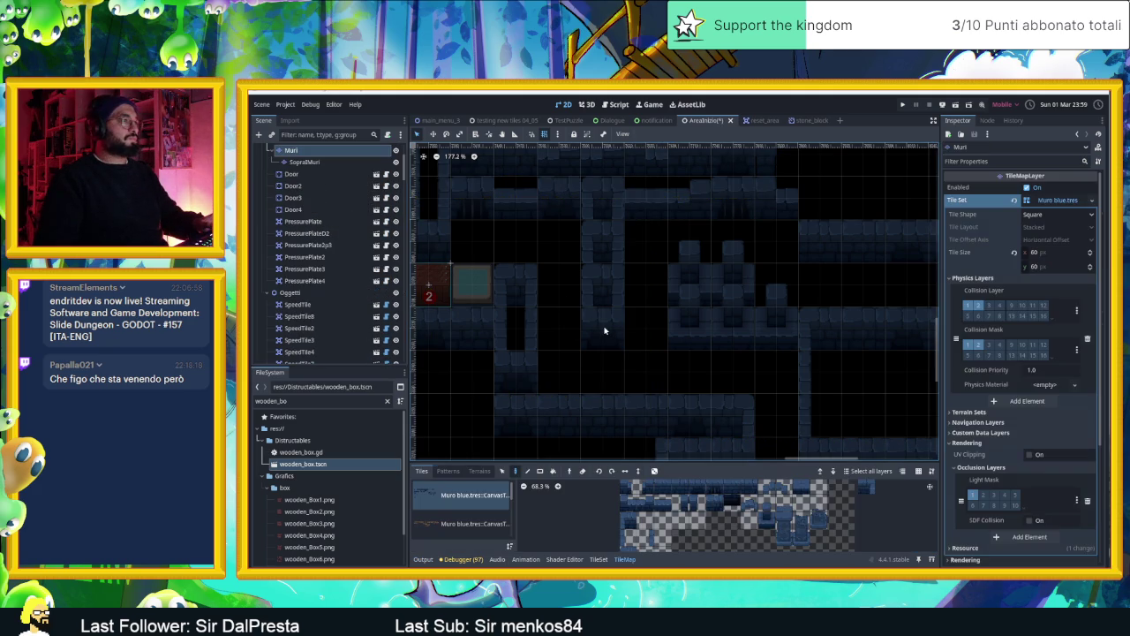
Erase a wall cell from the Muri layer and pick a wall tile from the atlas
scroll(321, 188, up, 1)
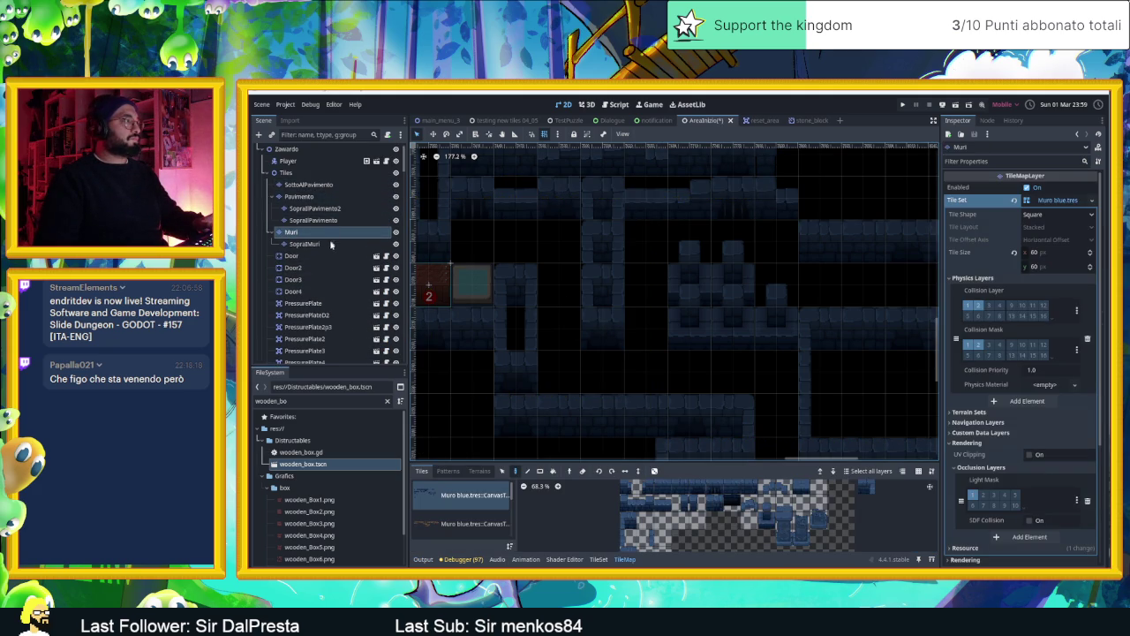
scroll(323, 264, down, 10)
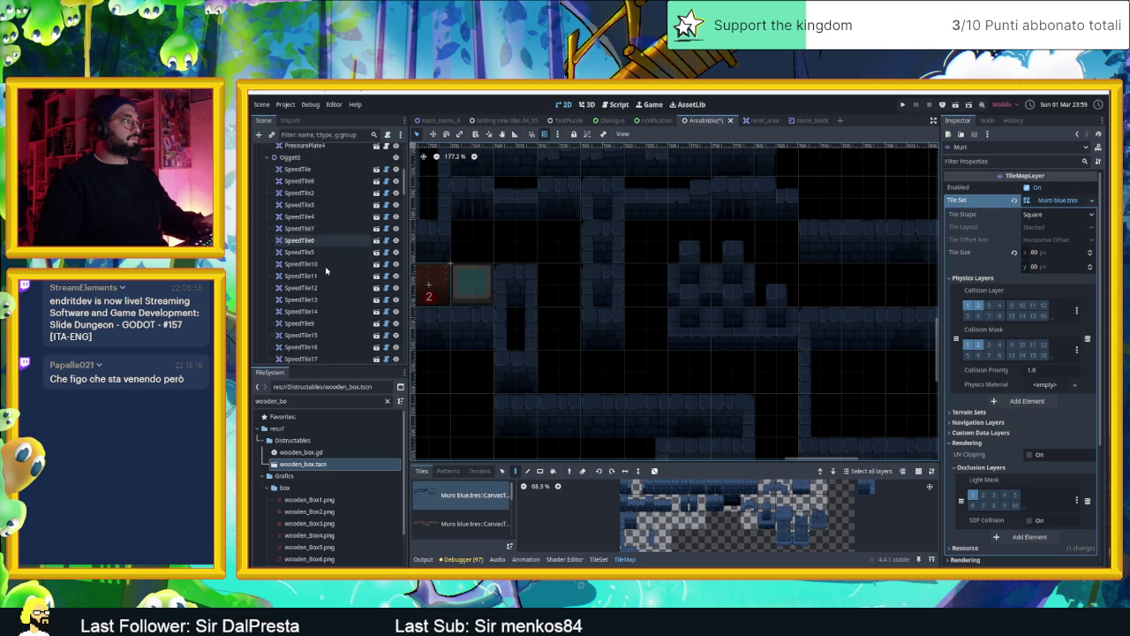
scroll(326, 270, down, 5)
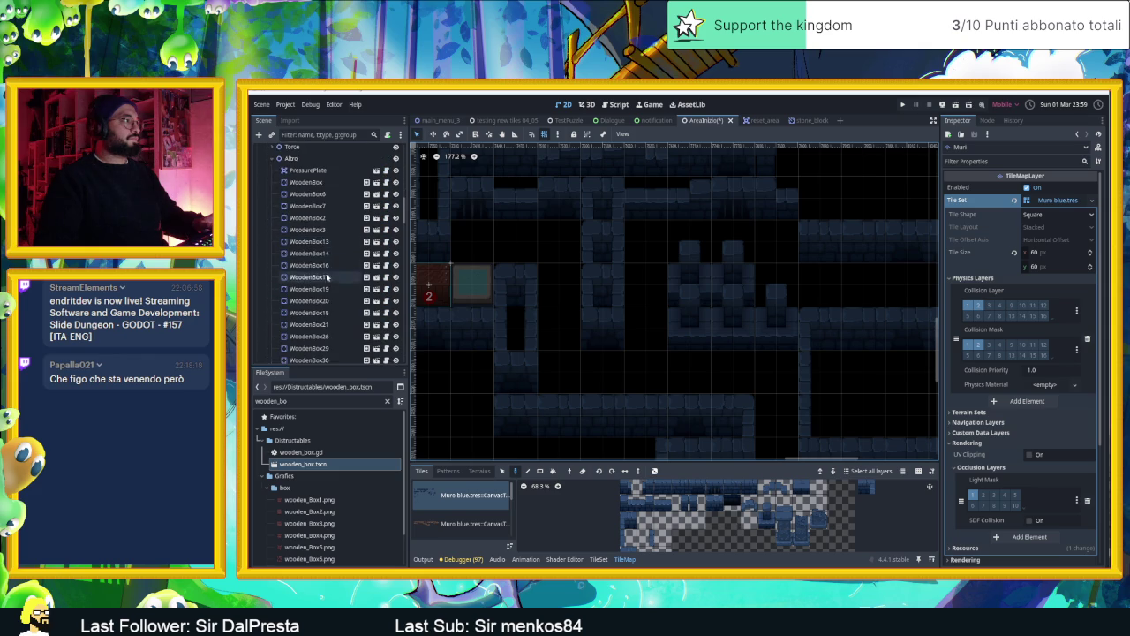
scroll(331, 304, up, 5)
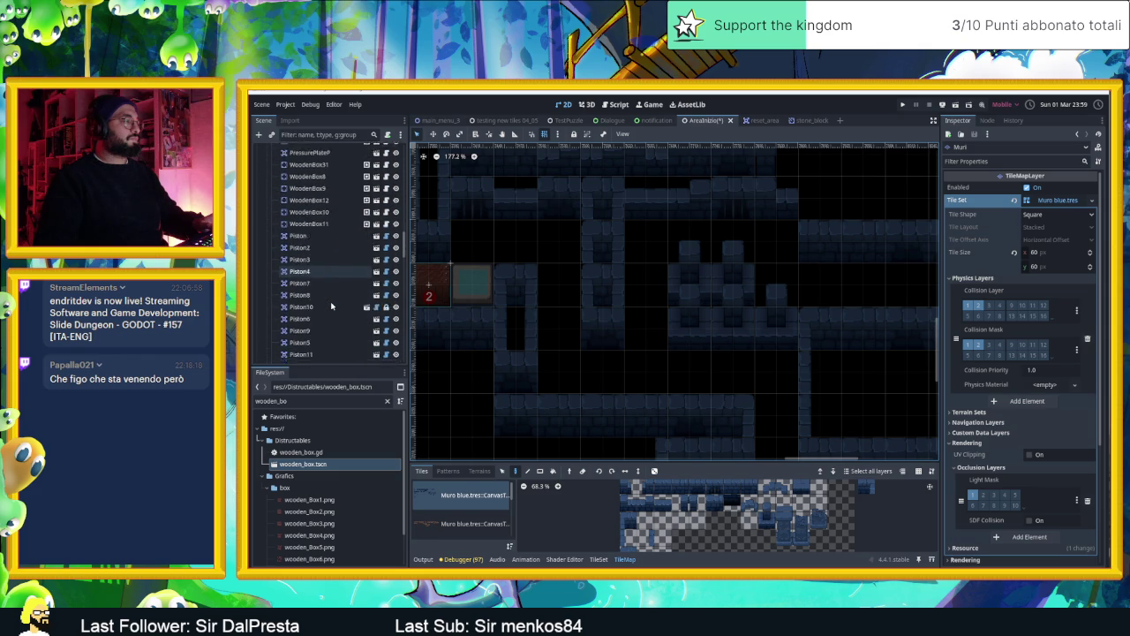
scroll(331, 265, up, 10)
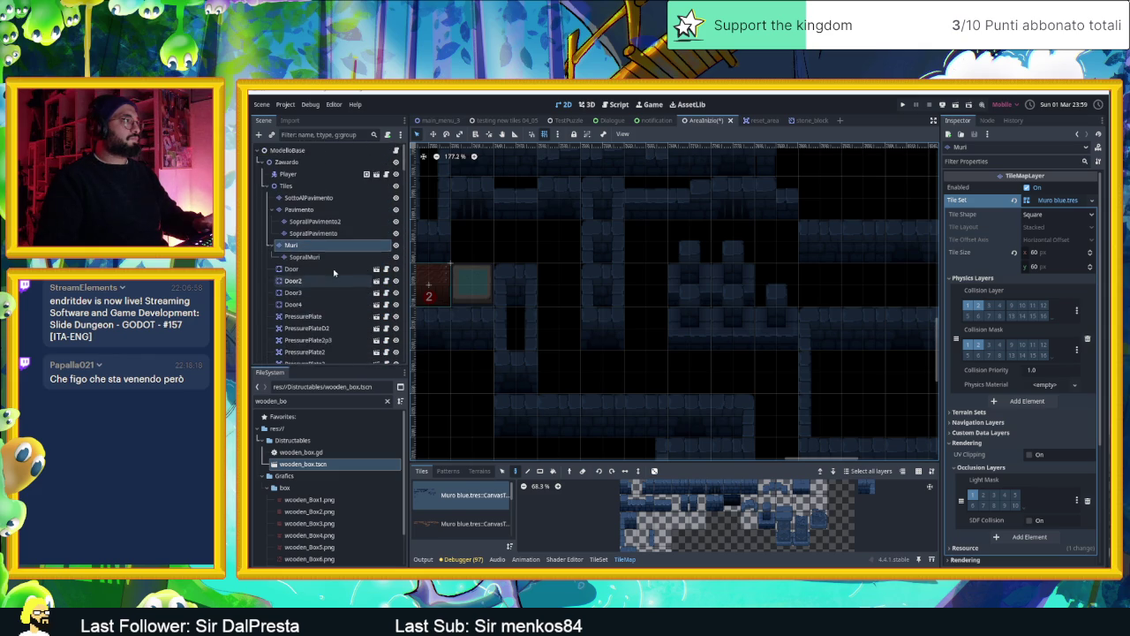
right_click(599, 304)
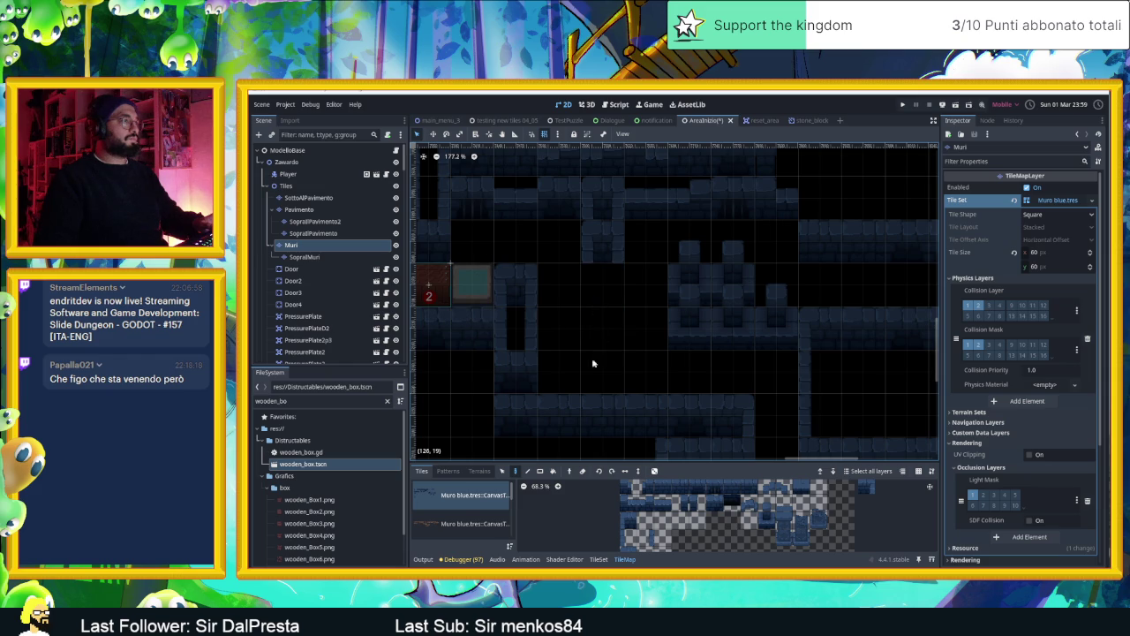
click(650, 507)
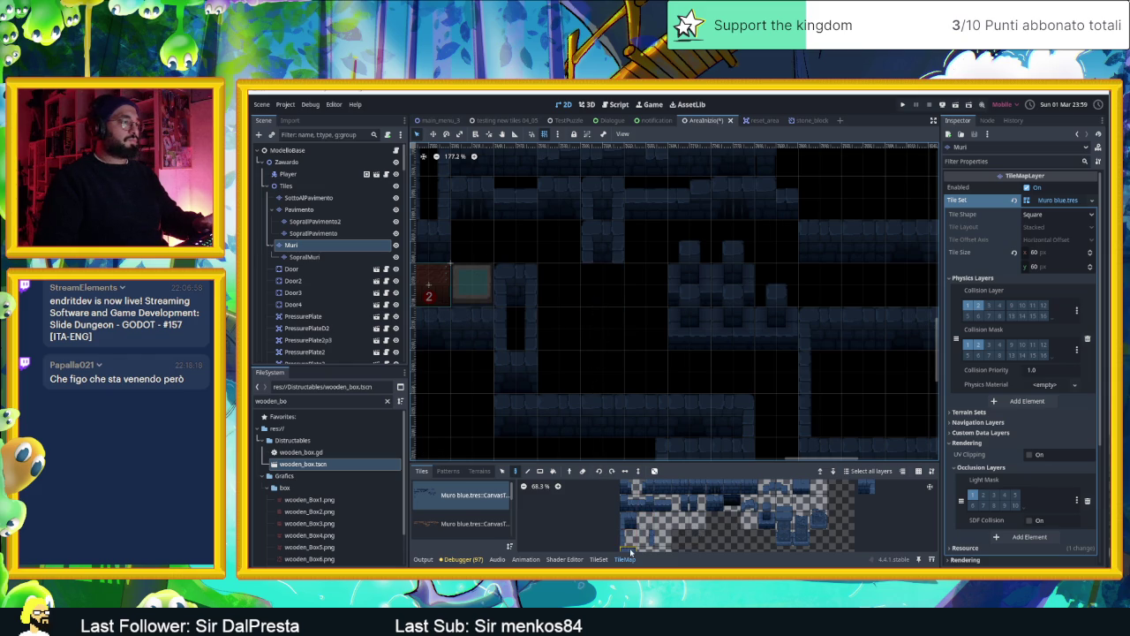
Paint the chosen wall tile, then a different one, into the lower wall of the Muri layer
click(607, 378)
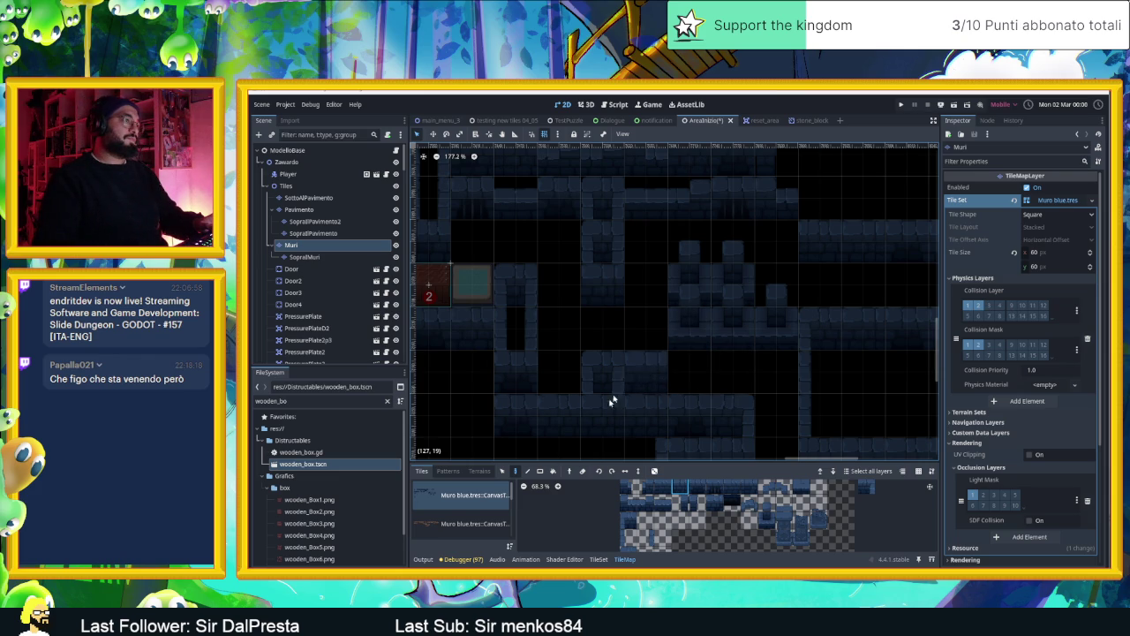
click(627, 527)
scroll(632, 528, down, 3)
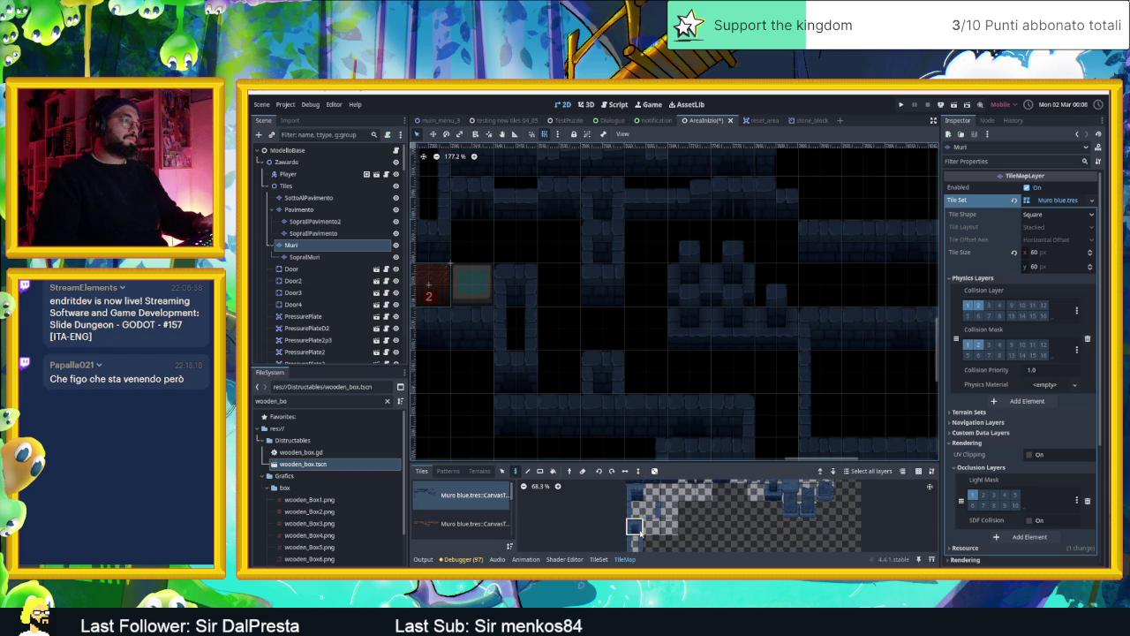
click(647, 372)
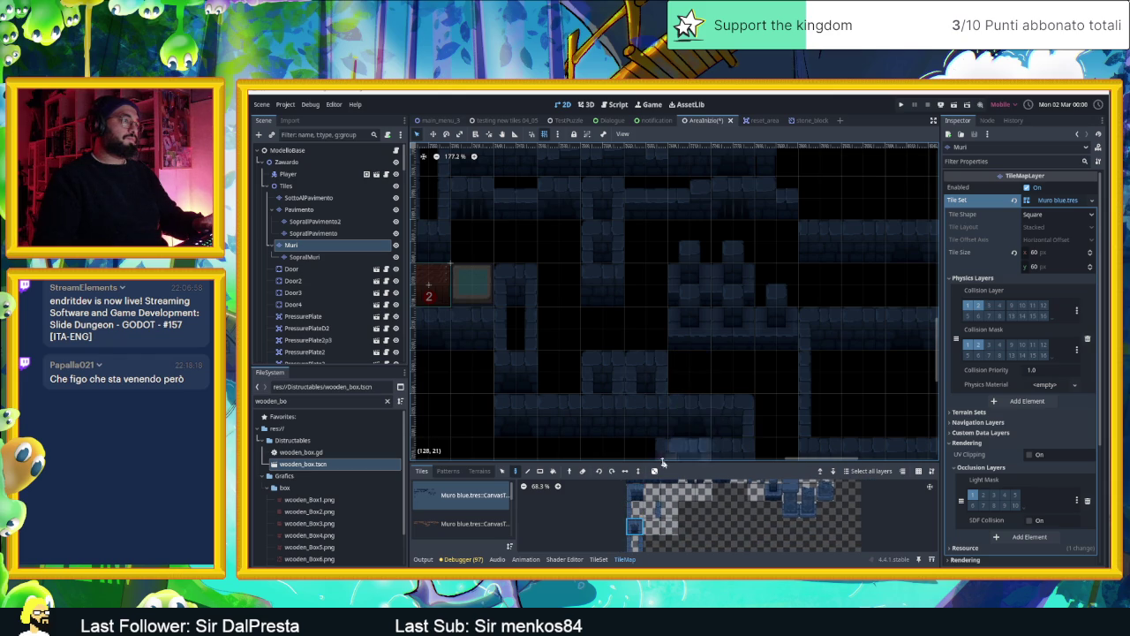
Try other wall tile selections in the atlas, then select the SopraMuri layer in the Scene tree
scroll(670, 509, up, 3)
drag(680, 487, 690, 489)
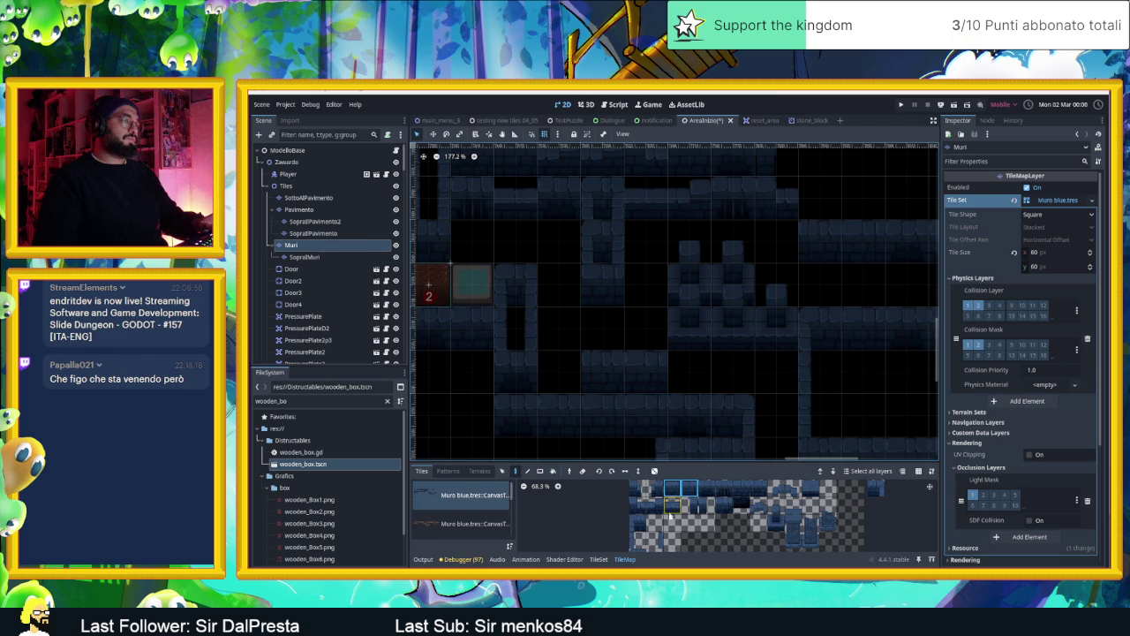
click(638, 523)
click(876, 491)
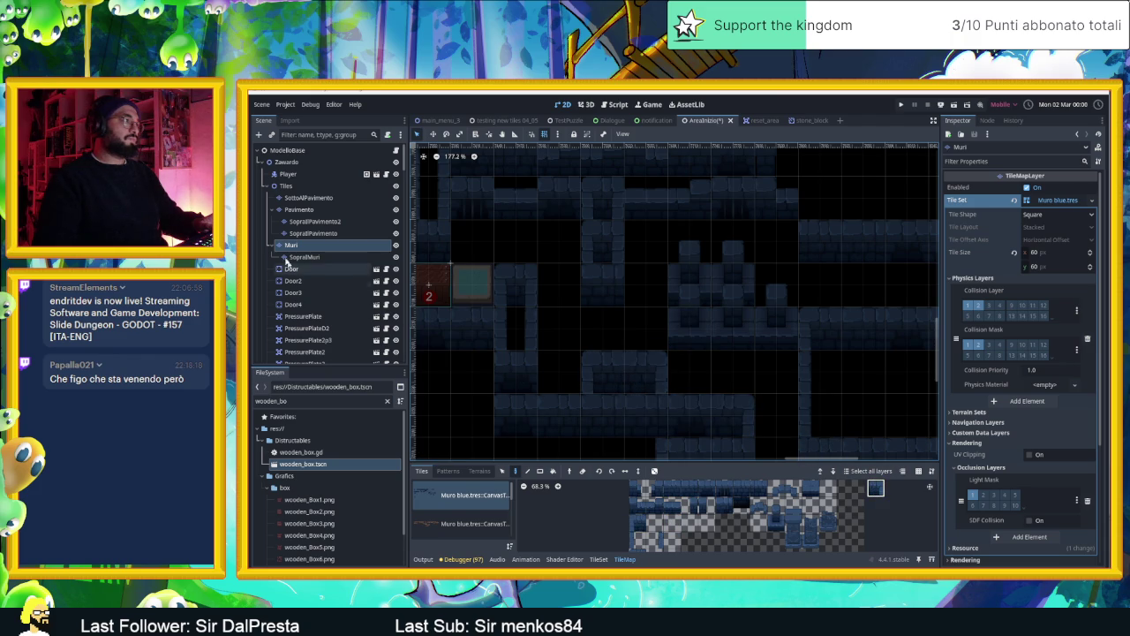
click(293, 257)
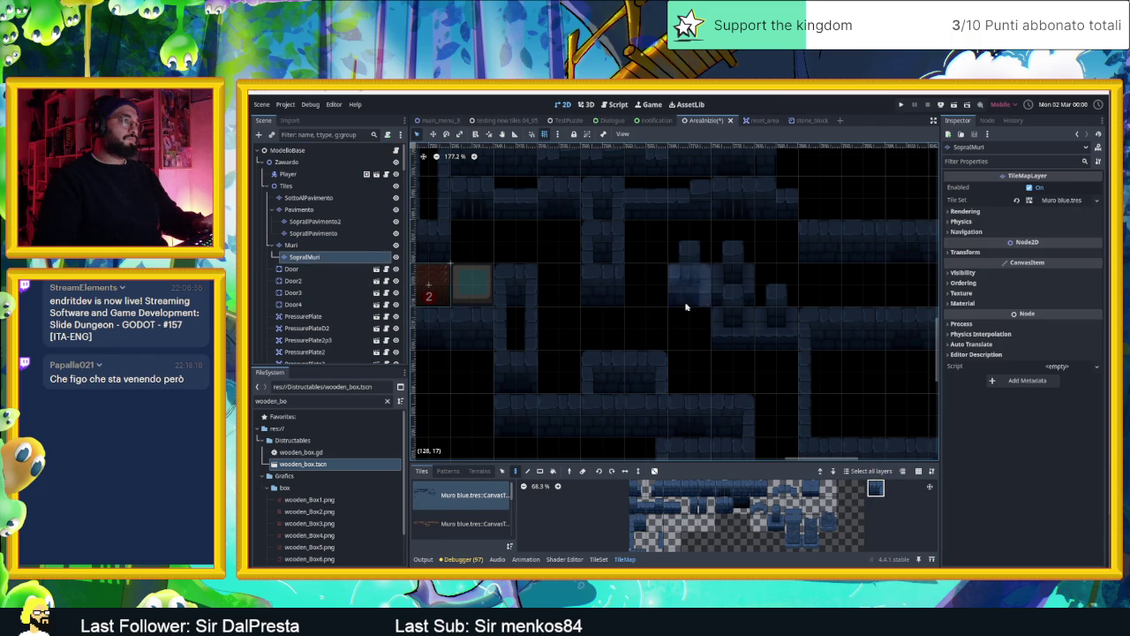
drag(738, 364, 679, 372)
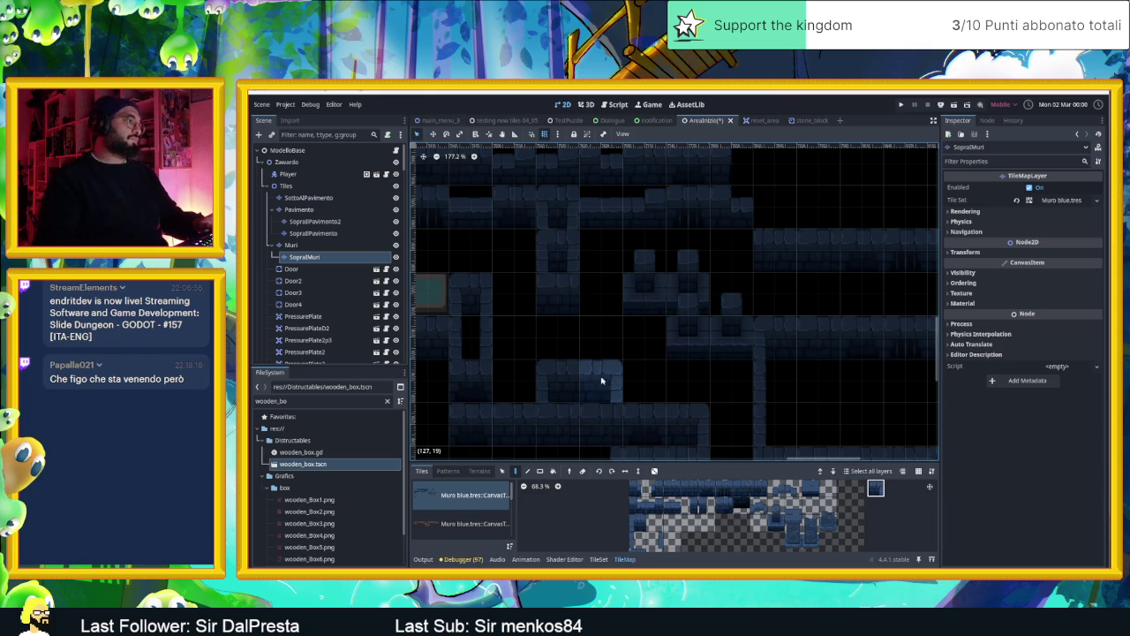
scroll(516, 429, down, 2)
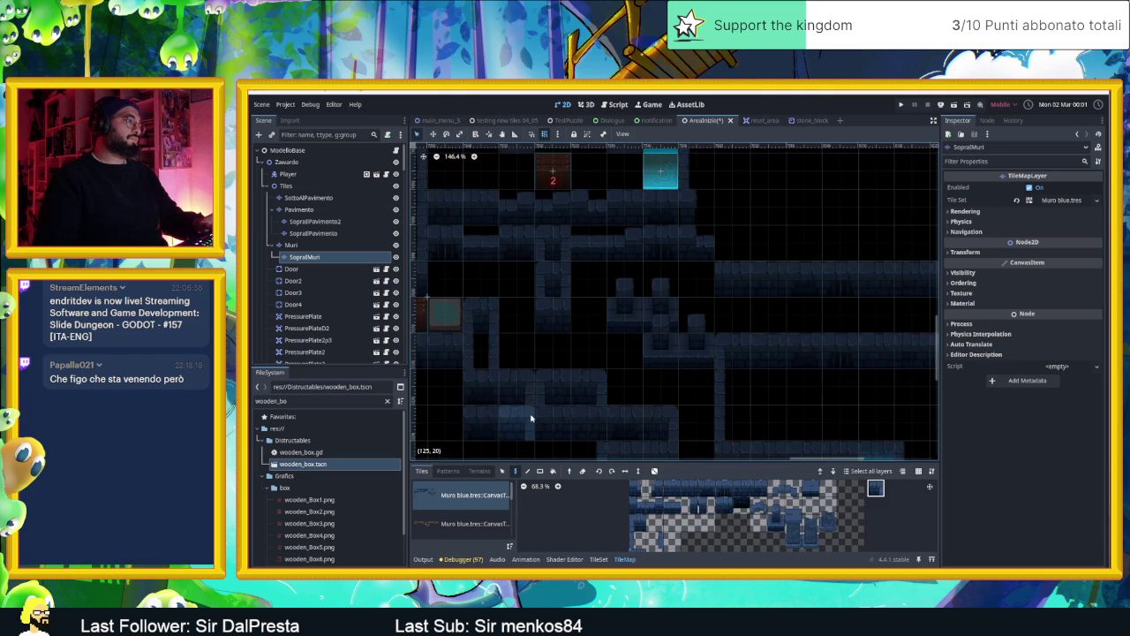
drag(619, 412, 612, 413)
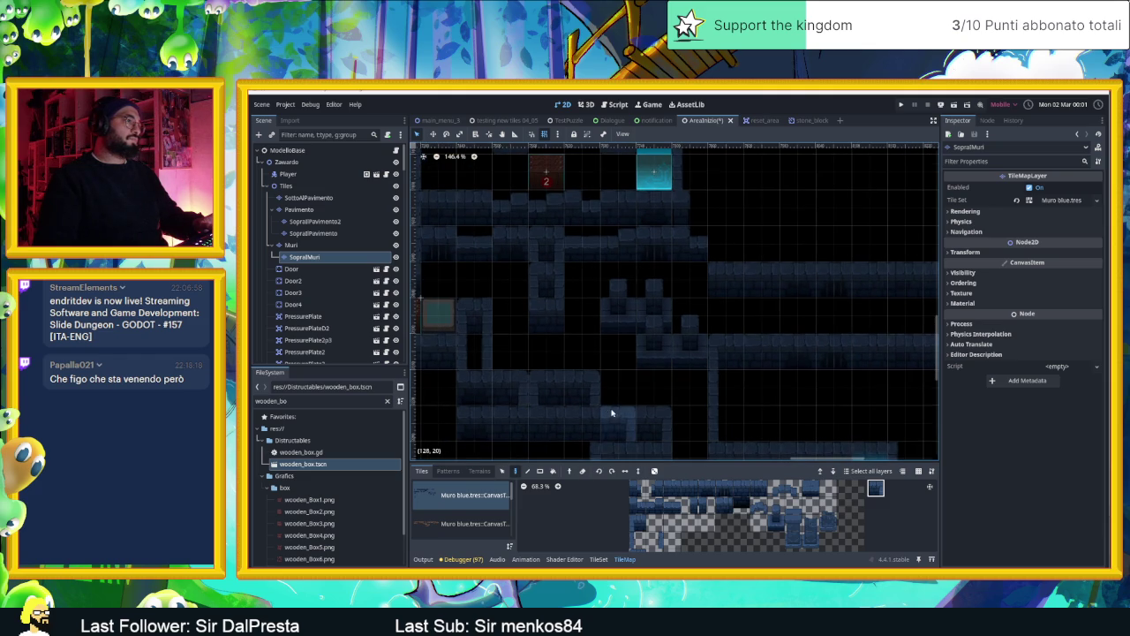